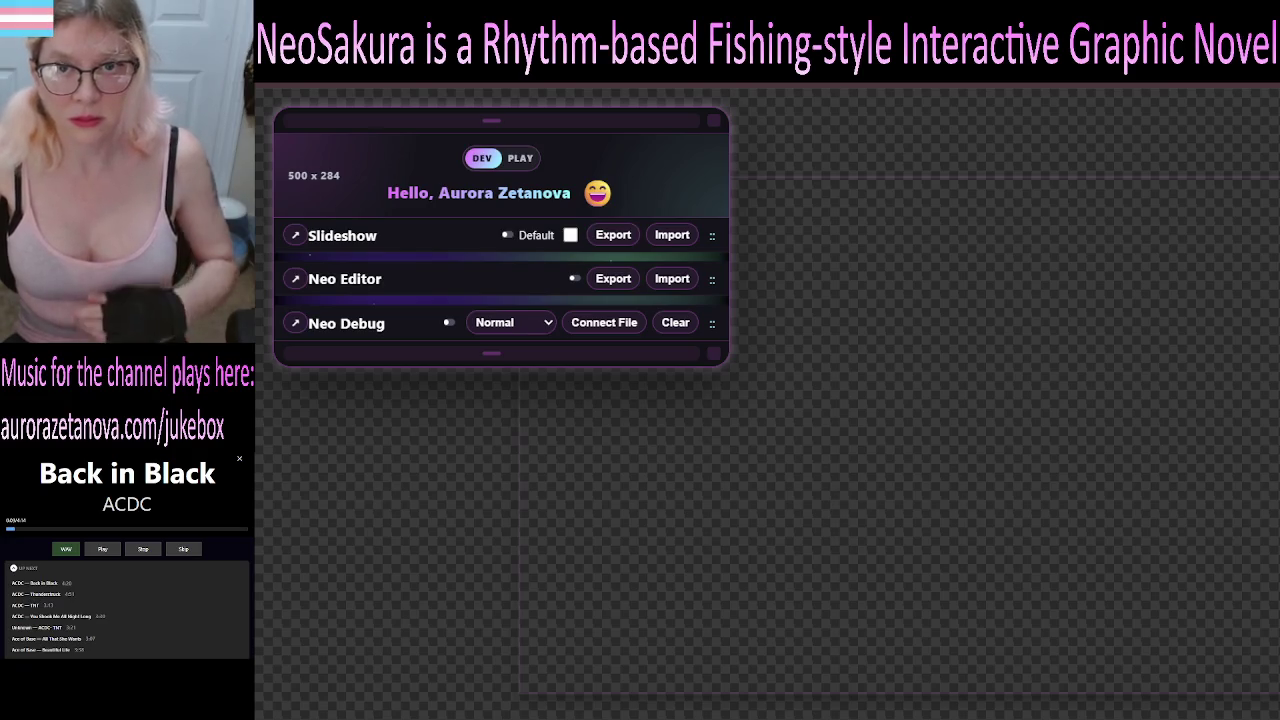
Check the DevTools console and the scene stage element, then close DevTools.
{"action": "key", "text": "F12"}
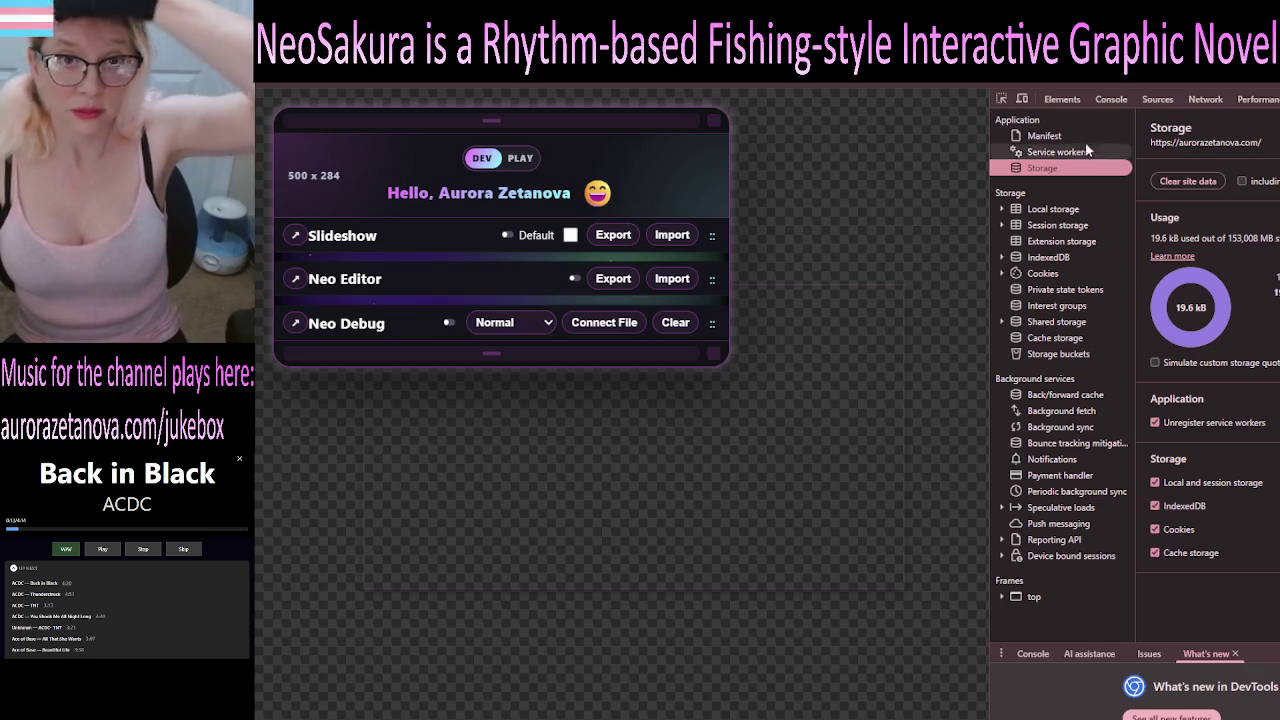
{"action": "left_click", "coordinate": [1111, 99]}
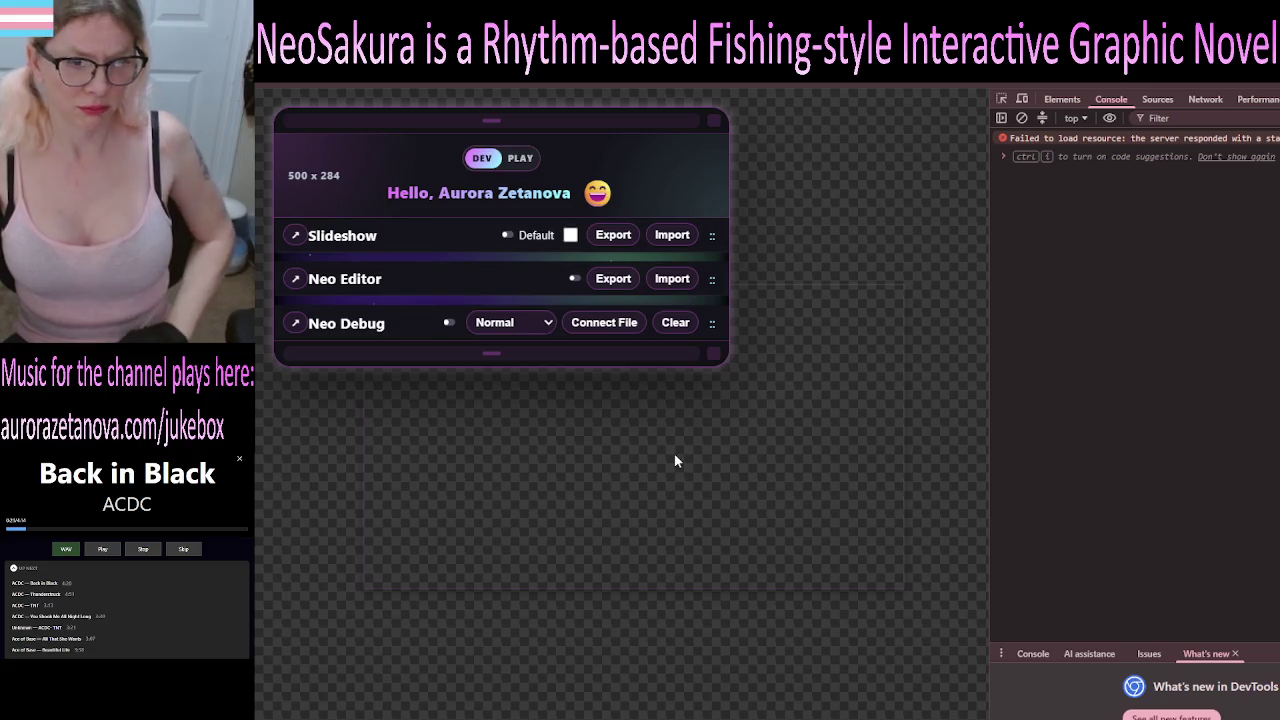
{"action": "left_click", "coordinate": [720, 443]}
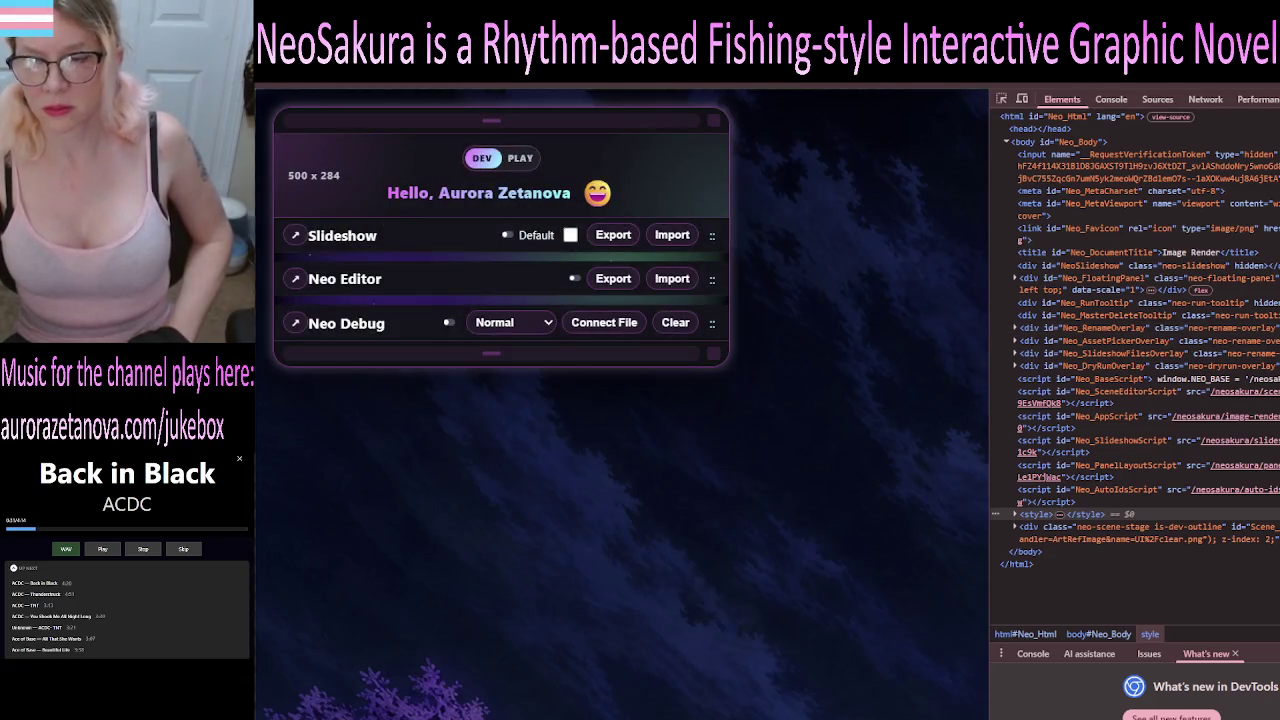
{"action": "key", "text": "F12"}
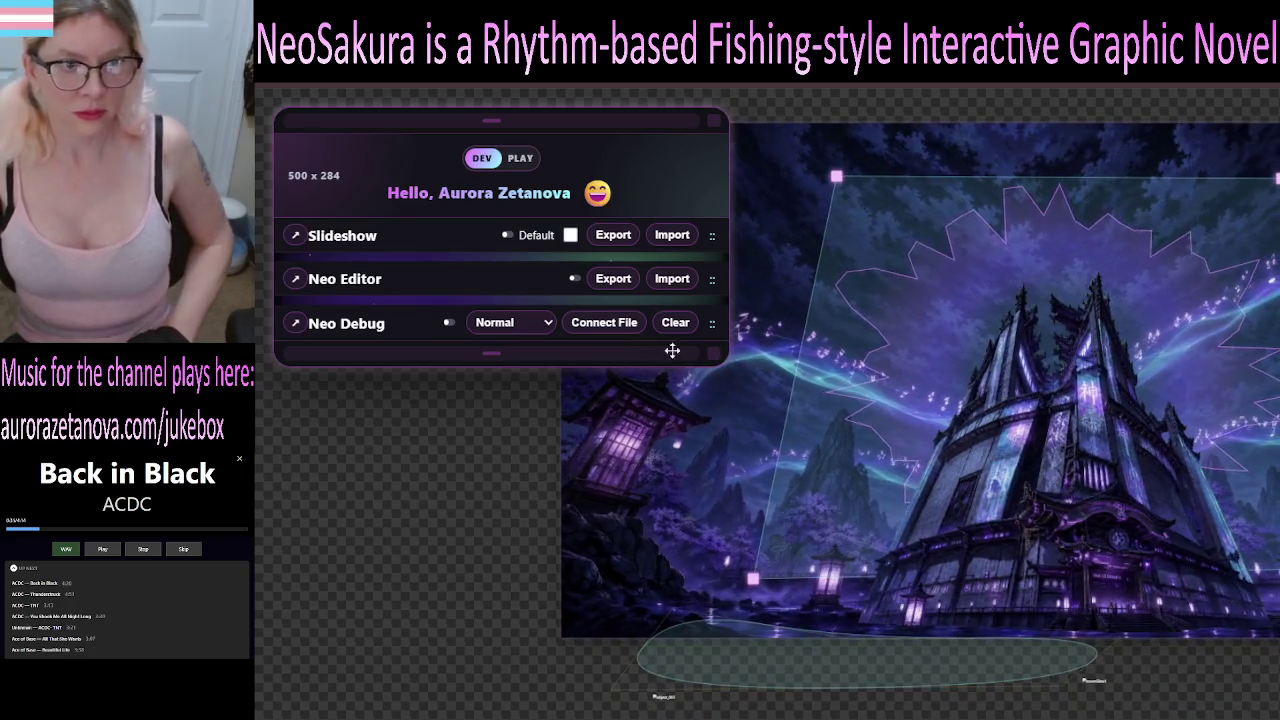
Make the dev panel narrower and taller, then expand Neo Editor and scene E1F1.
{"action": "mouse_move", "coordinate": [716, 357]}
{"action": "left_mouse_down"}
{"action": "mouse_move", "coordinate": [517, 458]}
{"action": "mouse_move", "coordinate": [493, 488]}
{"action": "mouse_move", "coordinate": [549, 510]}
{"action": "mouse_move", "coordinate": [519, 492]}
{"action": "left_mouse_up"}
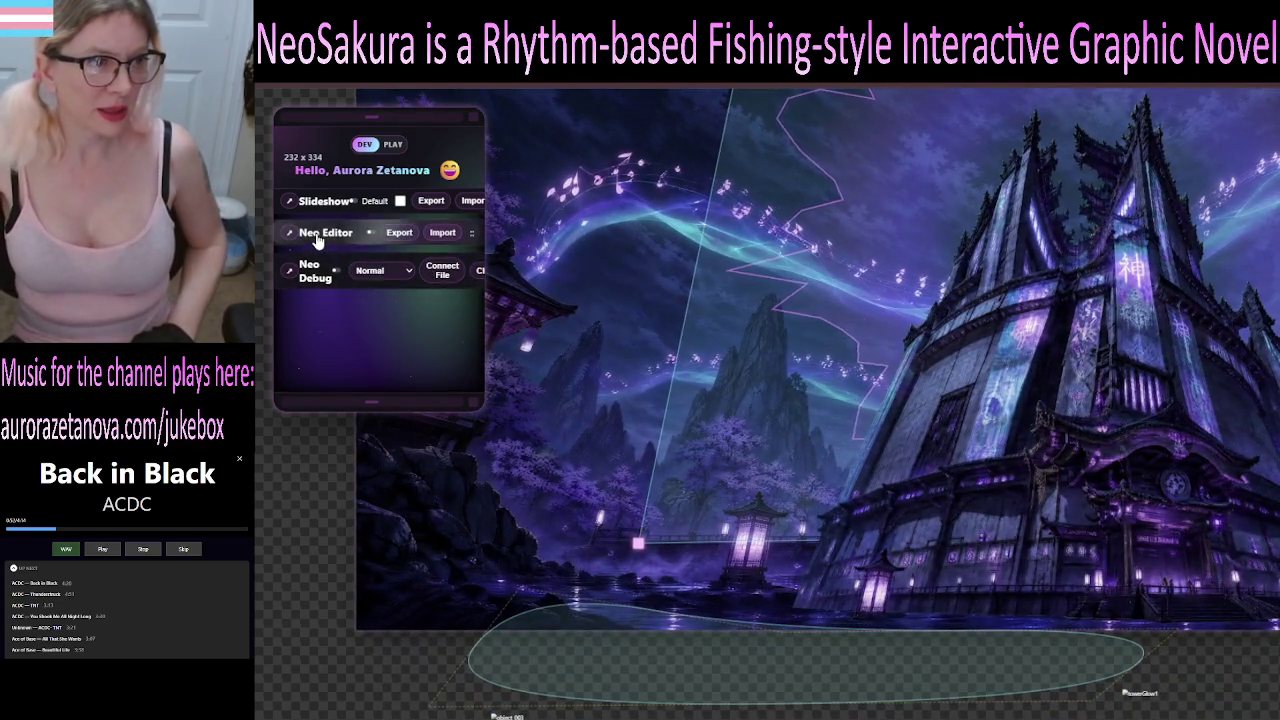
{"action": "left_click", "coordinate": [370, 232]}
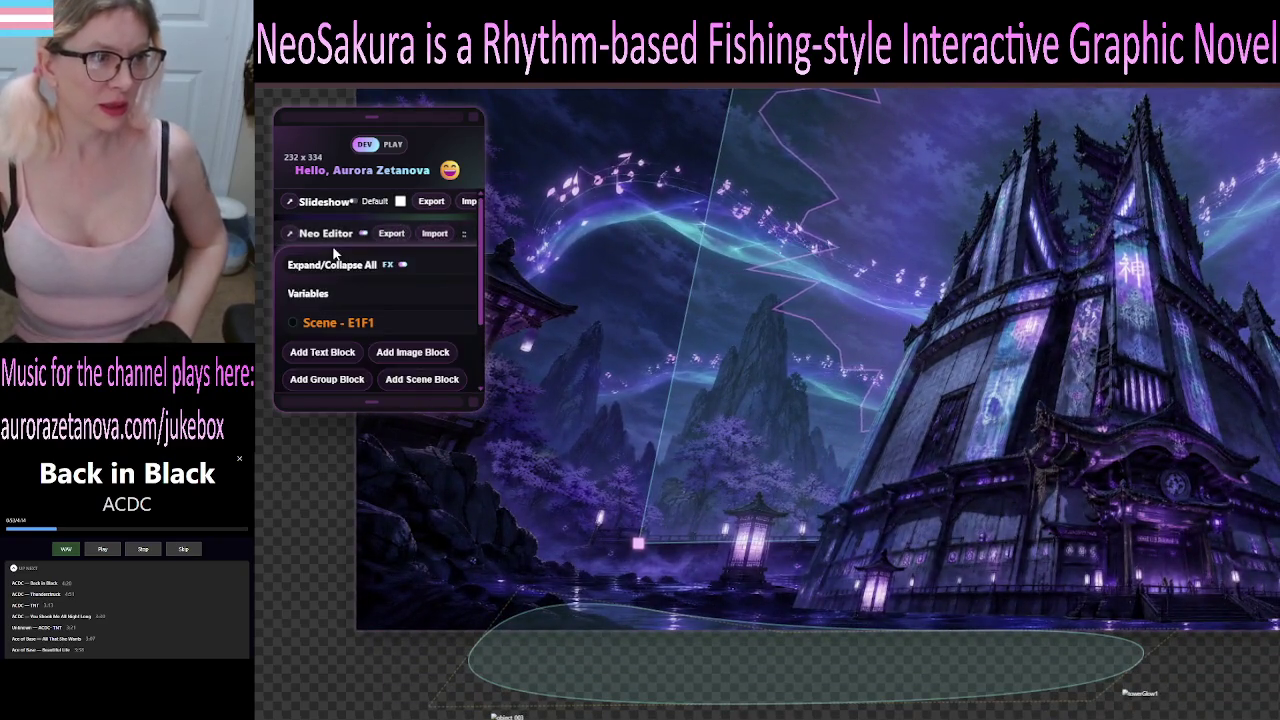
{"action": "left_click", "coordinate": [336, 264]}
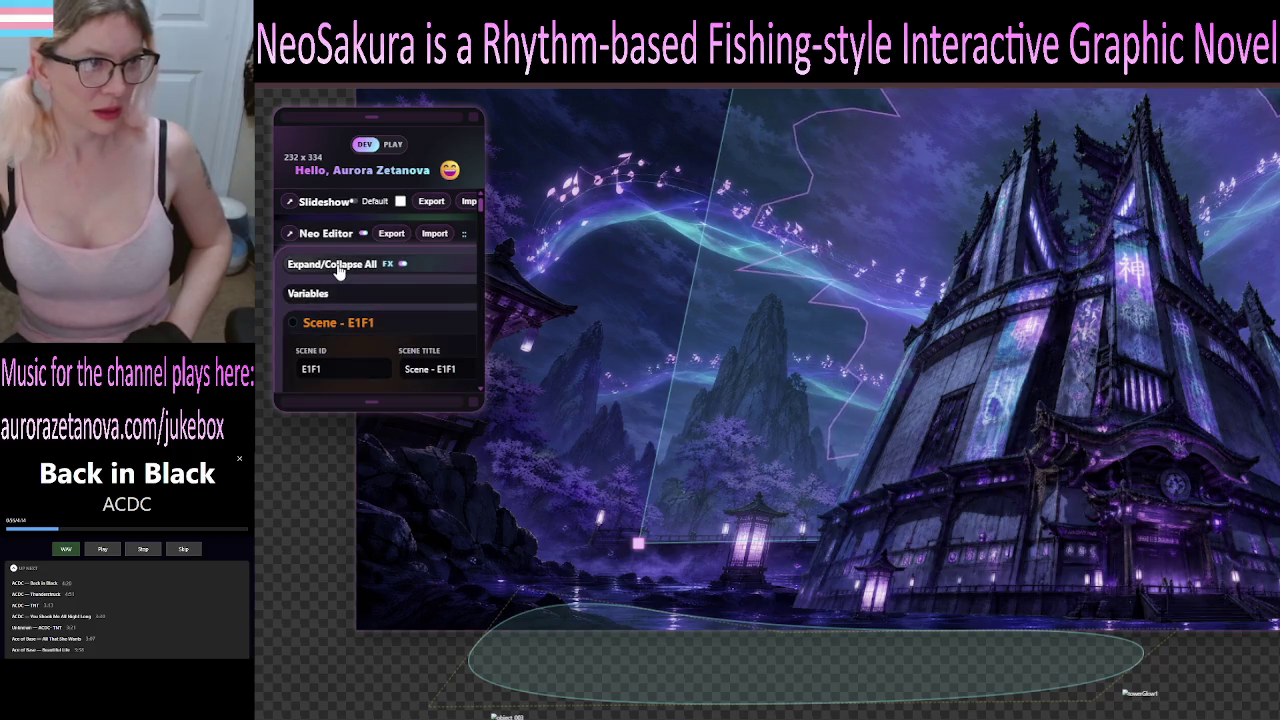
{"action": "left_click", "coordinate": [337, 264]}
{"action": "left_click", "coordinate": [343, 322]}
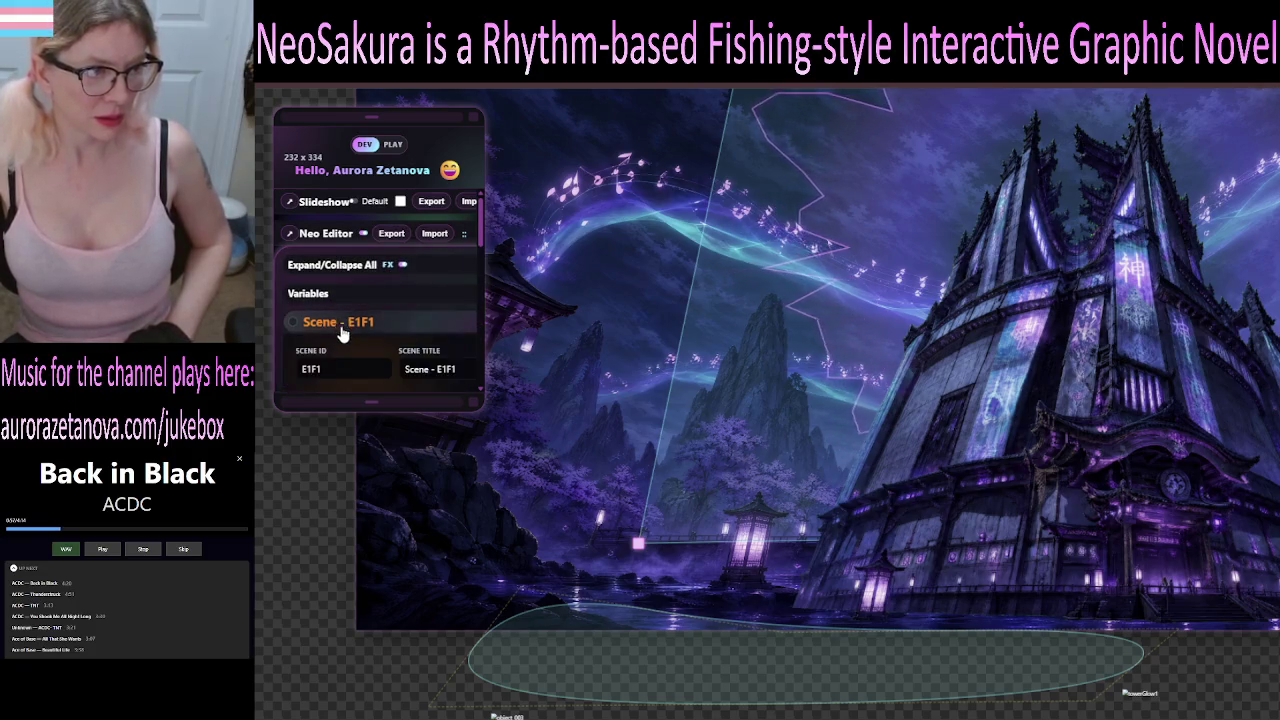
{"action": "scroll", "coordinate": [368, 298], "scroll_direction": "down", "scroll_amount": 3}
Enlarge and reposition the editor panel, then toggle the Fog and Back locks, leaving Back unlocked.
{"action": "mouse_move", "coordinate": [474, 402]}
{"action": "left_mouse_down"}
{"action": "mouse_move", "coordinate": [580, 597]}
{"action": "mouse_move", "coordinate": [681, 719]}
{"action": "mouse_move", "coordinate": [696, 719]}
{"action": "left_mouse_up"}
{"action": "left_click_drag", "start_coordinate": [547, 113], "coordinate": [529, 95]}
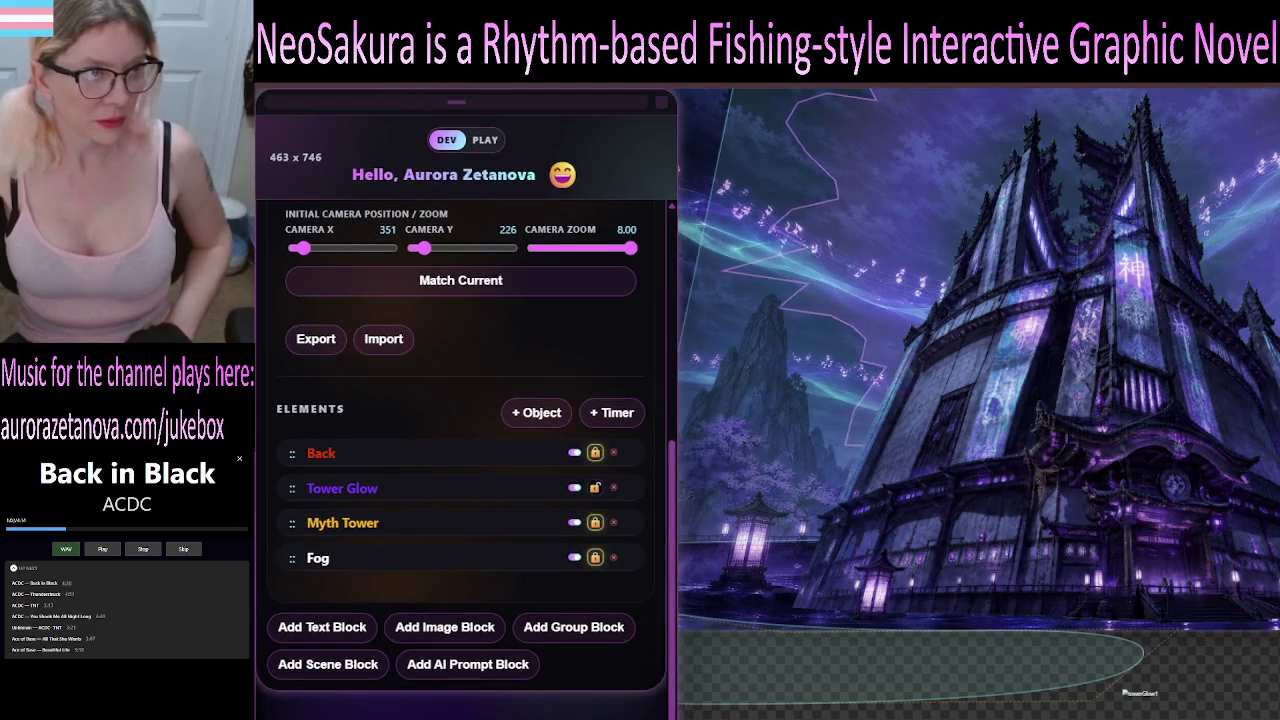
{"action": "mouse_move", "coordinate": [676, 714]}
{"action": "left_mouse_down"}
{"action": "mouse_move", "coordinate": [586, 690]}
{"action": "mouse_move", "coordinate": [602, 706]}
{"action": "mouse_move", "coordinate": [684, 719]}
{"action": "mouse_move", "coordinate": [671, 719]}
{"action": "left_mouse_up"}
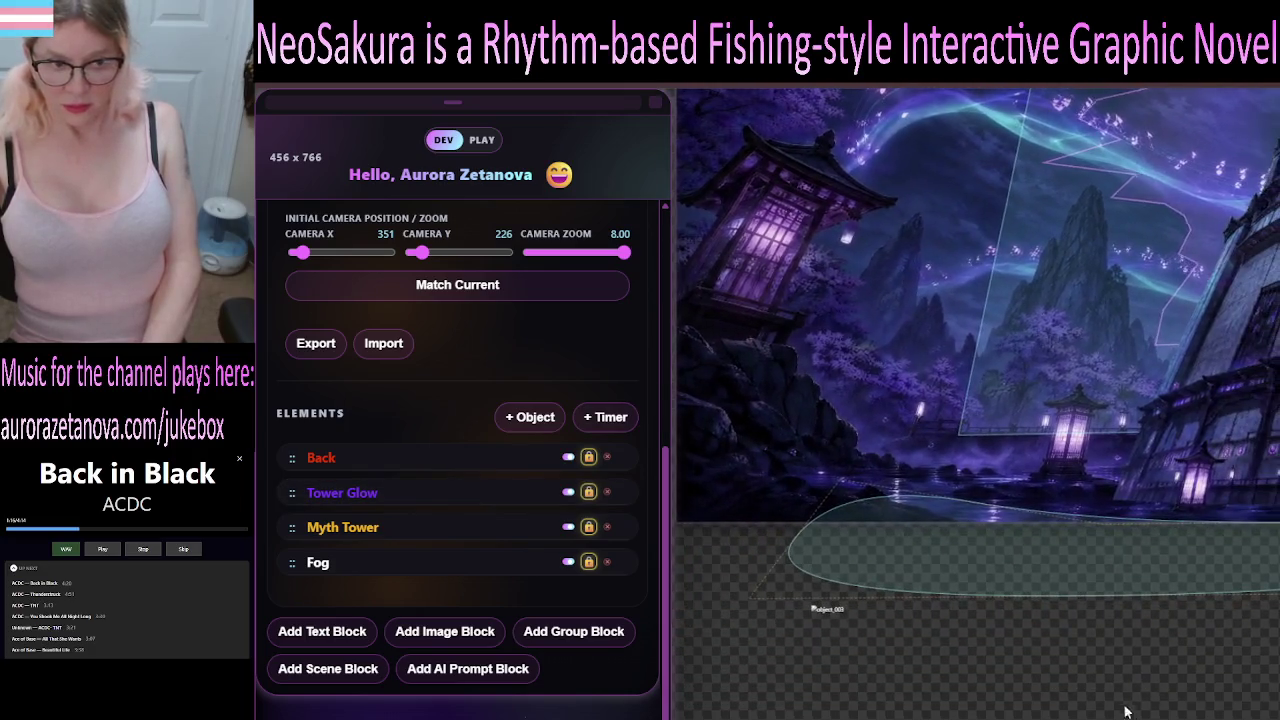
{"action": "left_click", "coordinate": [589, 562]}
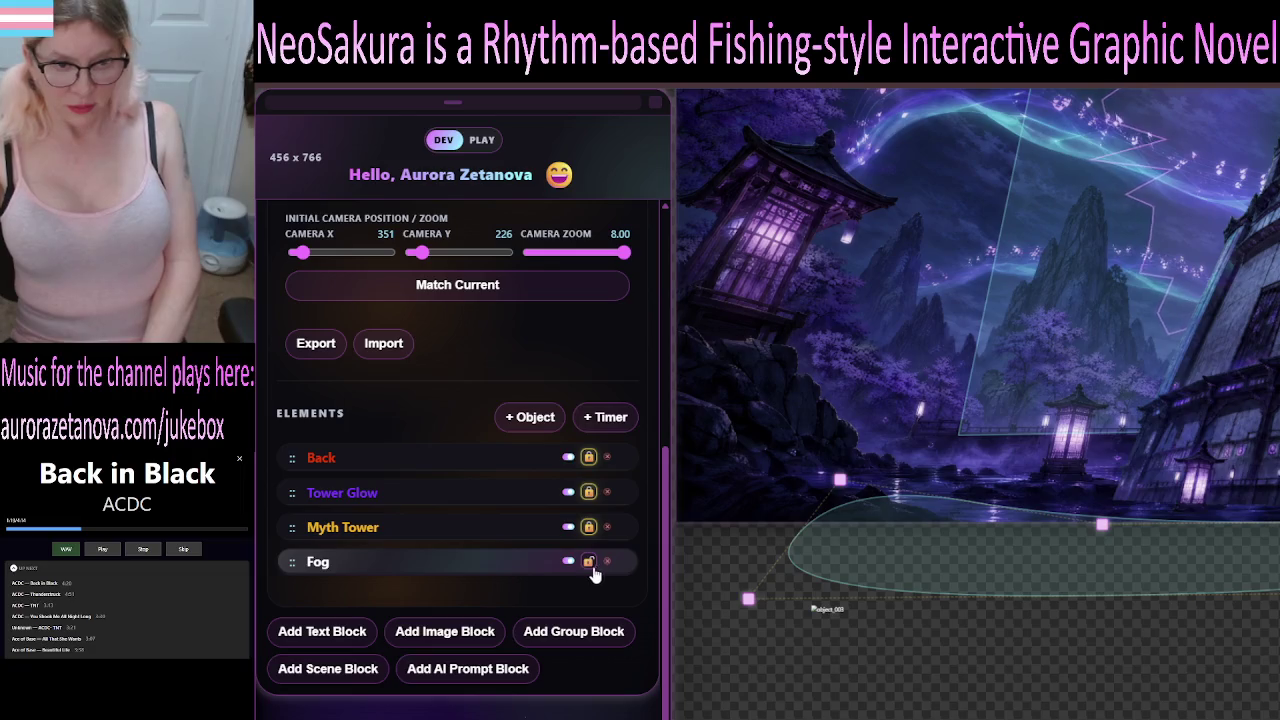
{"action": "left_click", "coordinate": [588, 457]}
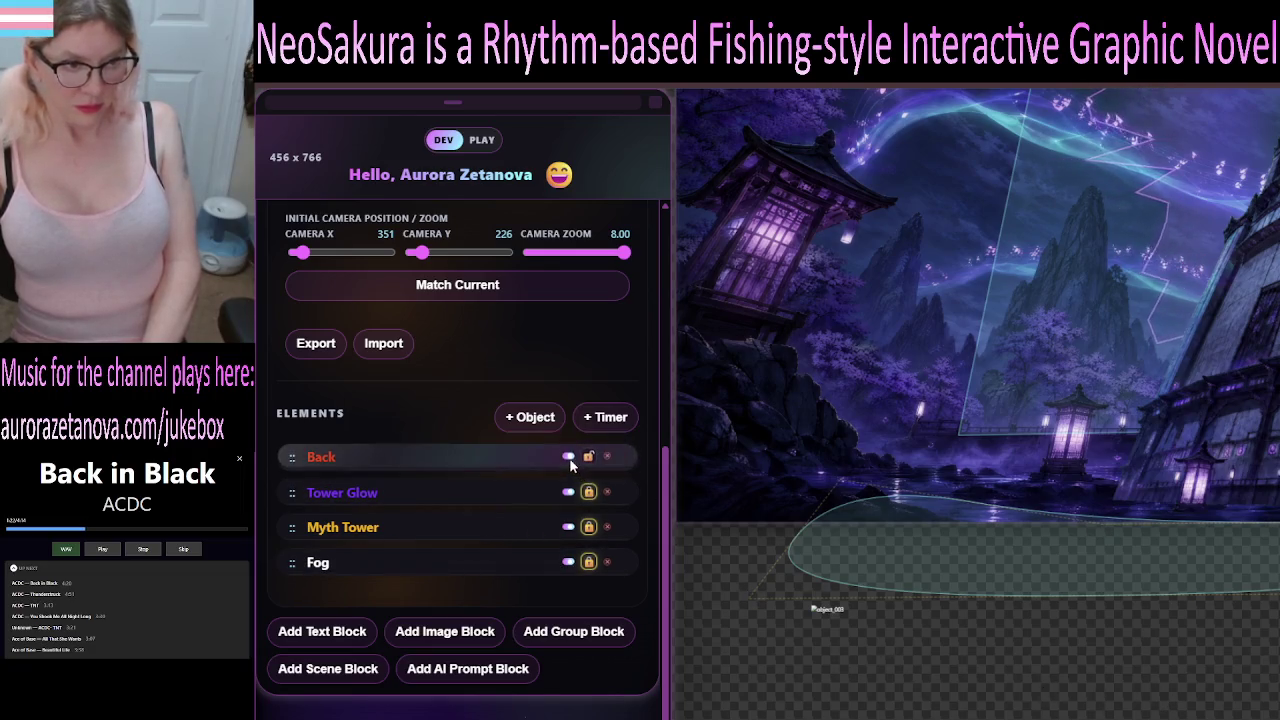
Unlock the Back element's position and scale and drag its background image on the canvas.
{"action": "left_click", "coordinate": [450, 457]}
{"action": "left_click", "coordinate": [620, 600]}
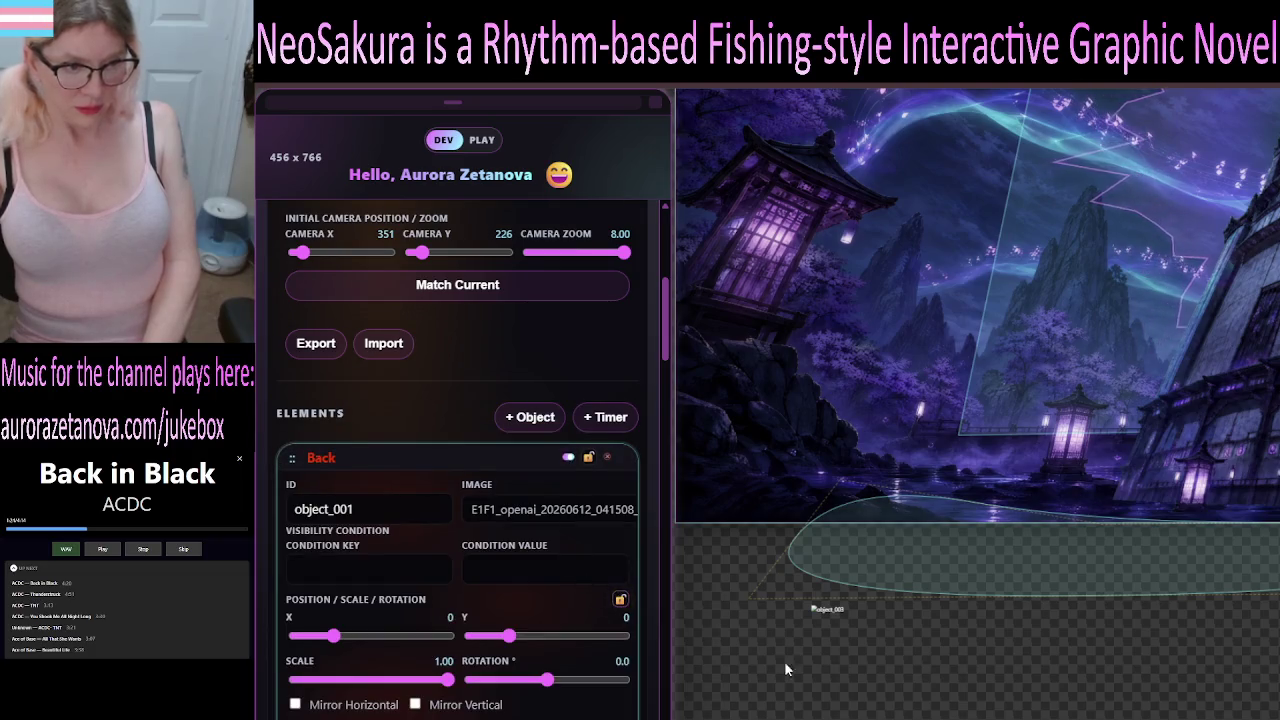
{"action": "mouse_move", "coordinate": [1257, 457]}
{"action": "left_mouse_down"}
{"action": "mouse_move", "coordinate": [1262, 300]}
{"action": "mouse_move", "coordinate": [1268, 478]}
{"action": "left_mouse_up"}
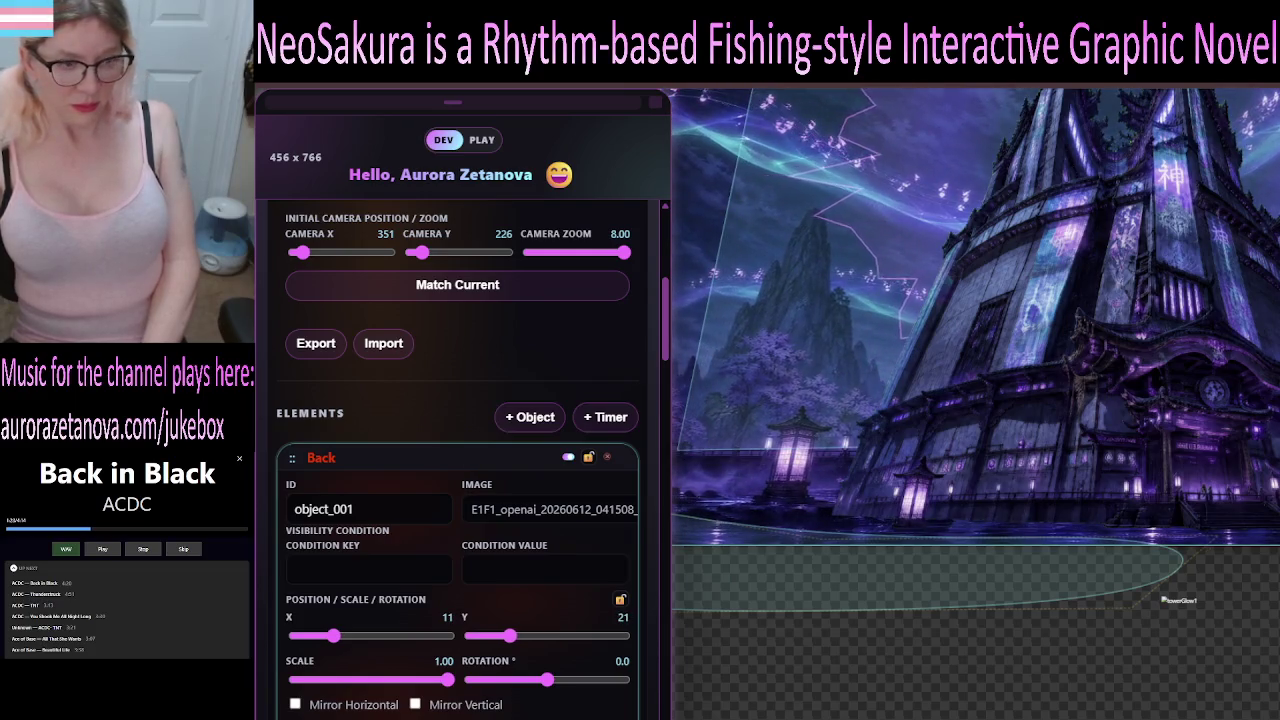
{"action": "left_click_drag", "start_coordinate": [1266, 478], "coordinate": [1266, 462]}
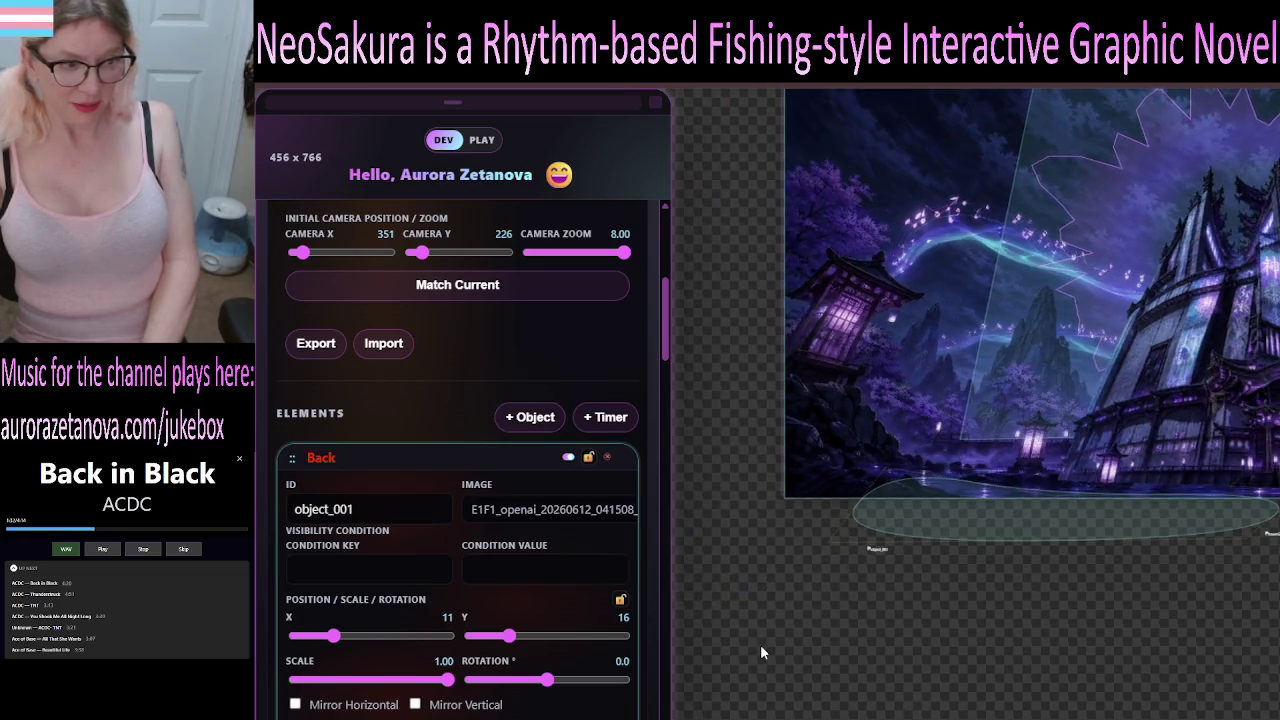
Set Back's position to X 0, Y 0, then collapse the Back and Tower Glow settings.
{"action": "left_click", "coordinate": [446, 617]}
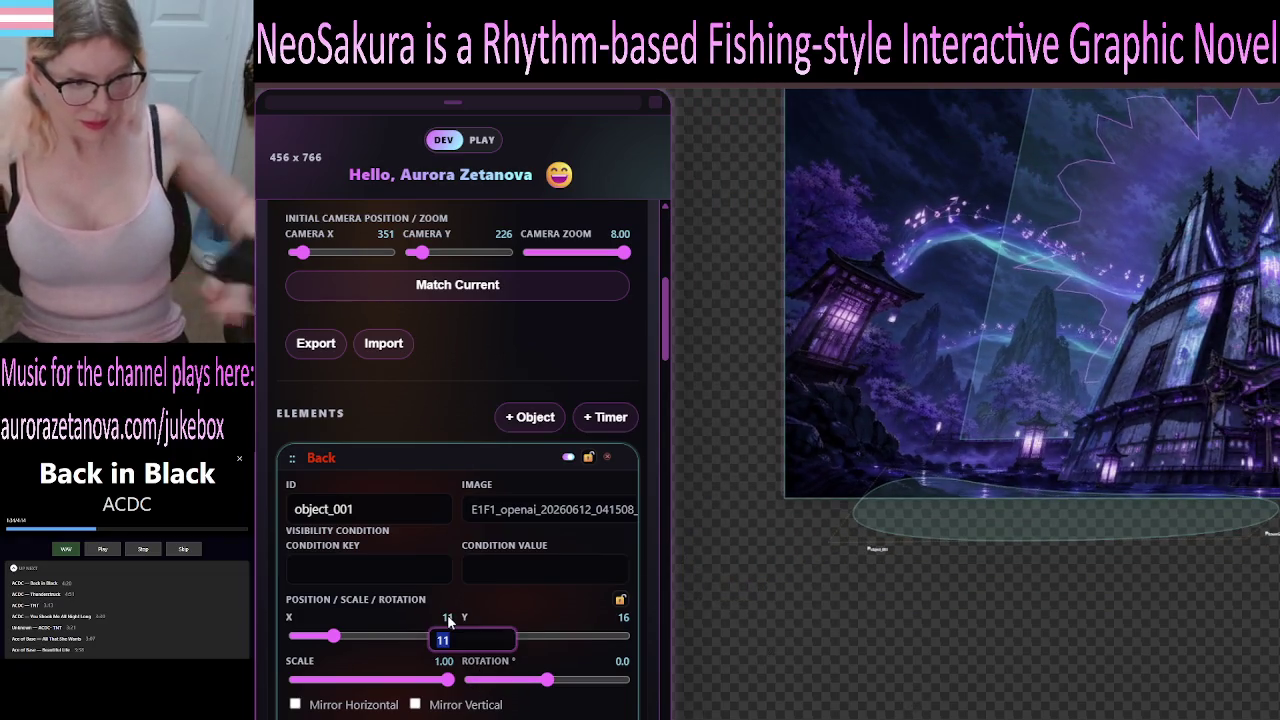
{"action": "type", "text": "0"}
{"action": "key", "text": "Return"}
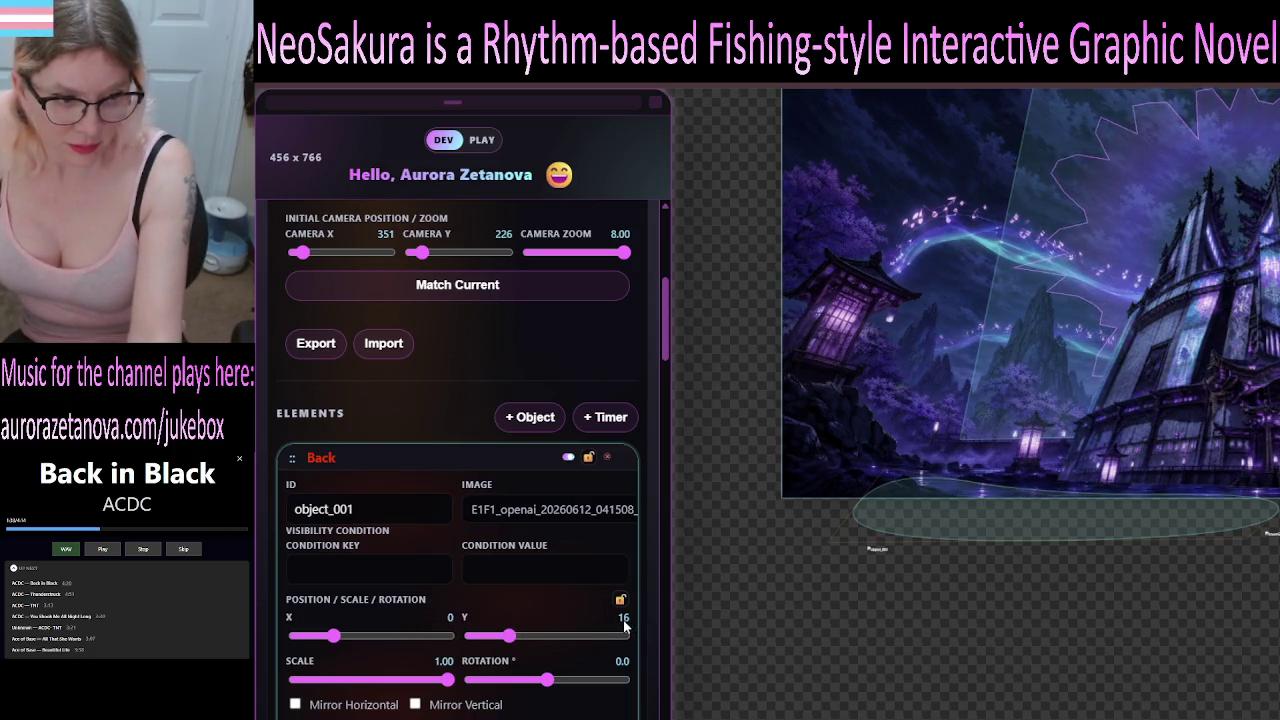
{"action": "type", "text": "0"}
{"action": "key", "text": "Return"}
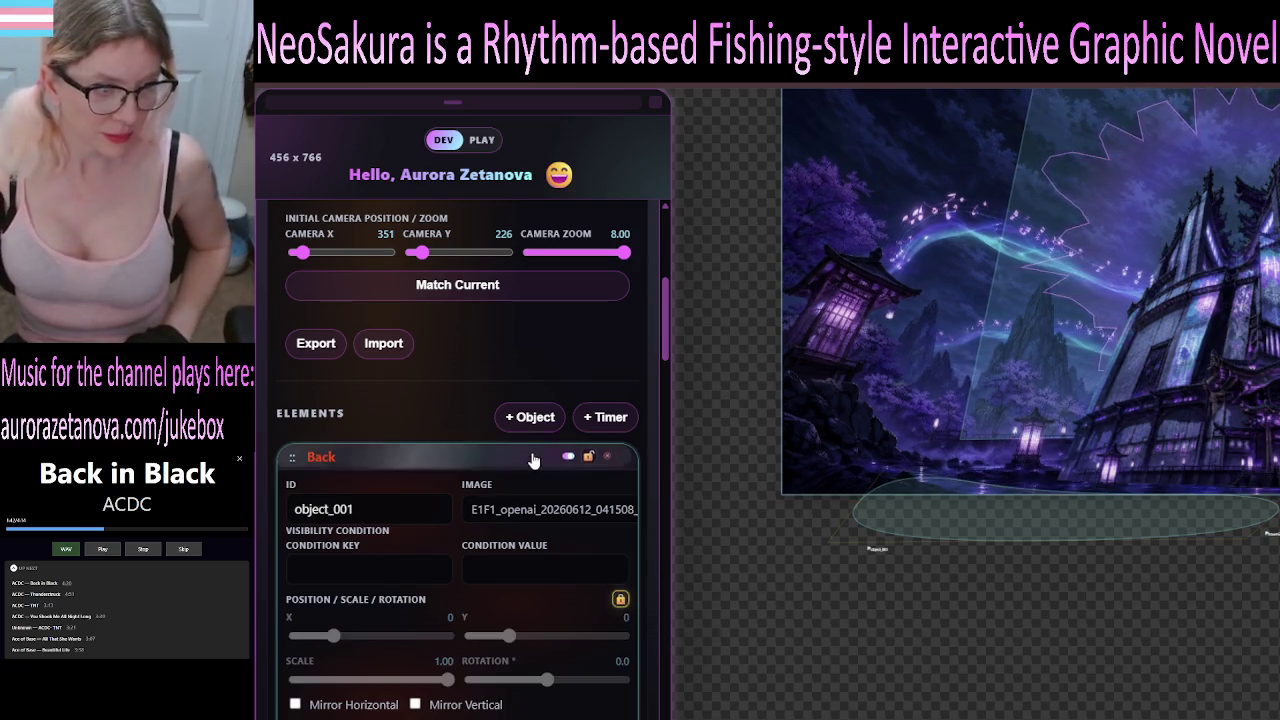
{"action": "left_click", "coordinate": [450, 458]}
{"action": "left_click", "coordinate": [453, 497]}
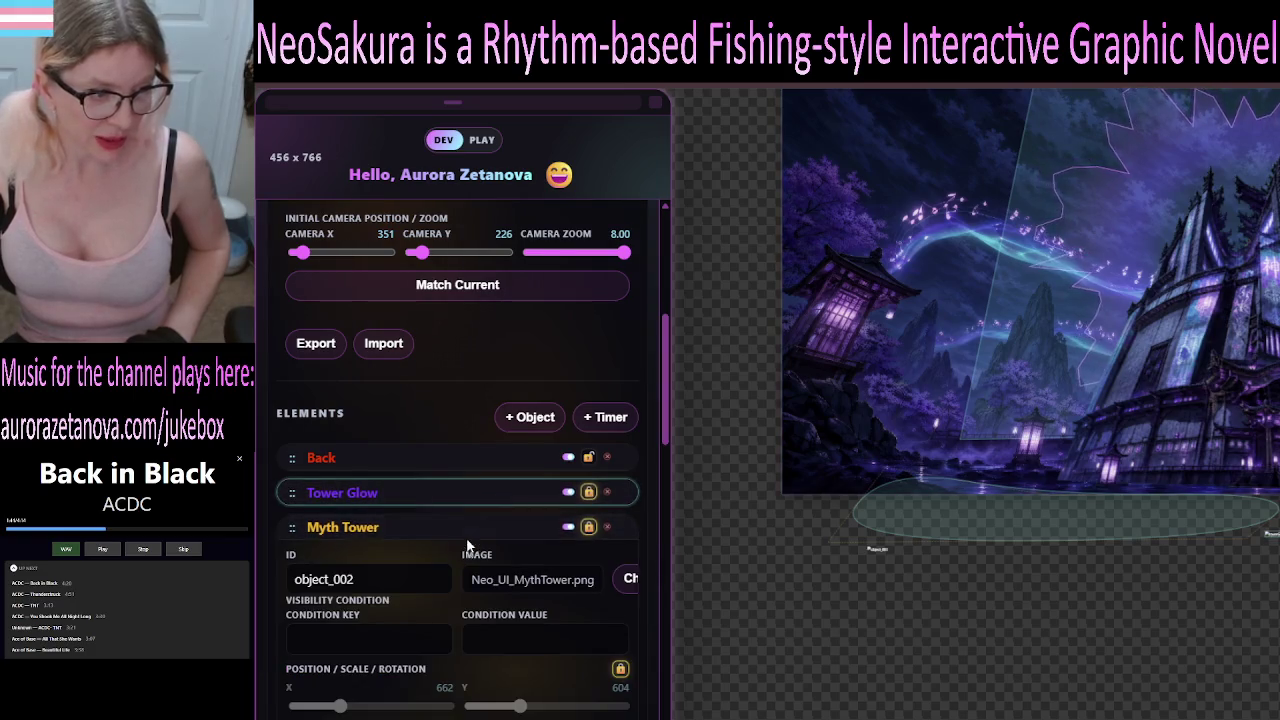
{"action": "scroll", "coordinate": [551, 588], "scroll_direction": "down", "scroll_amount": 1}
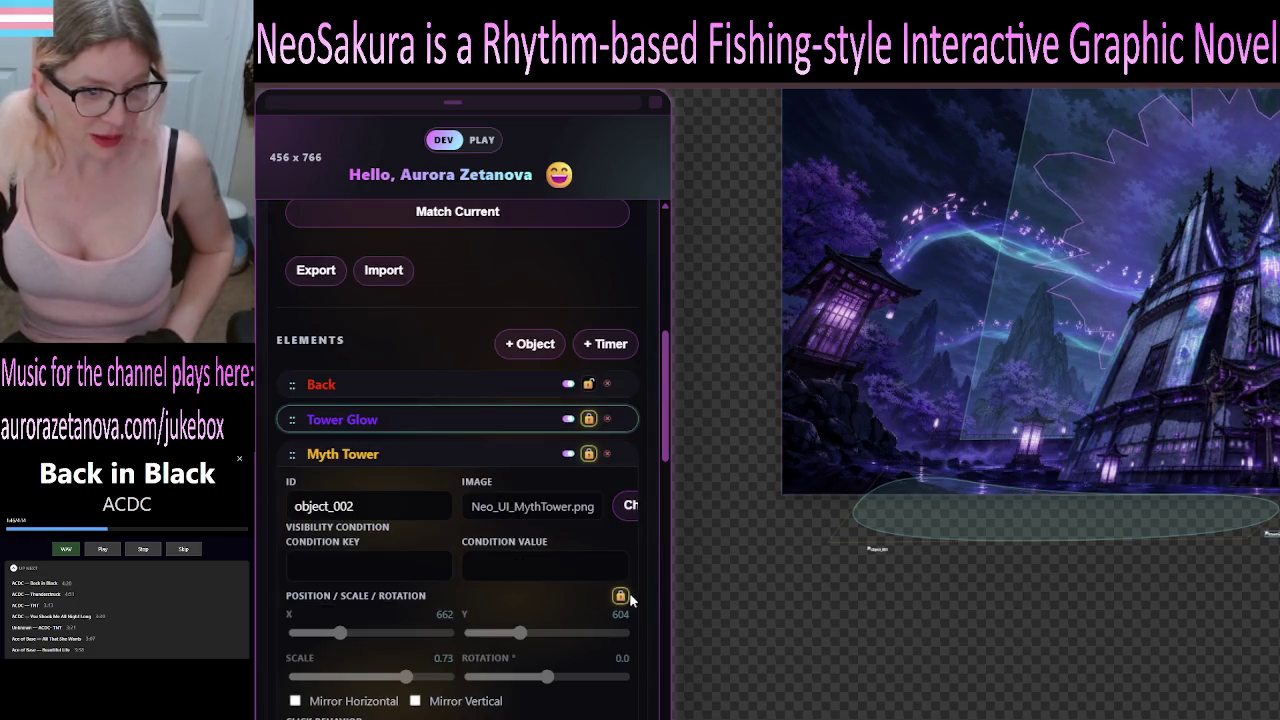
Unlock Myth Tower's position, scale and rotation settings, keeping the Myth Tower element locked.
{"action": "left_click", "coordinate": [620, 596]}
{"action": "scroll", "coordinate": [1131, 627], "scroll_direction": "up", "scroll_amount": 2}
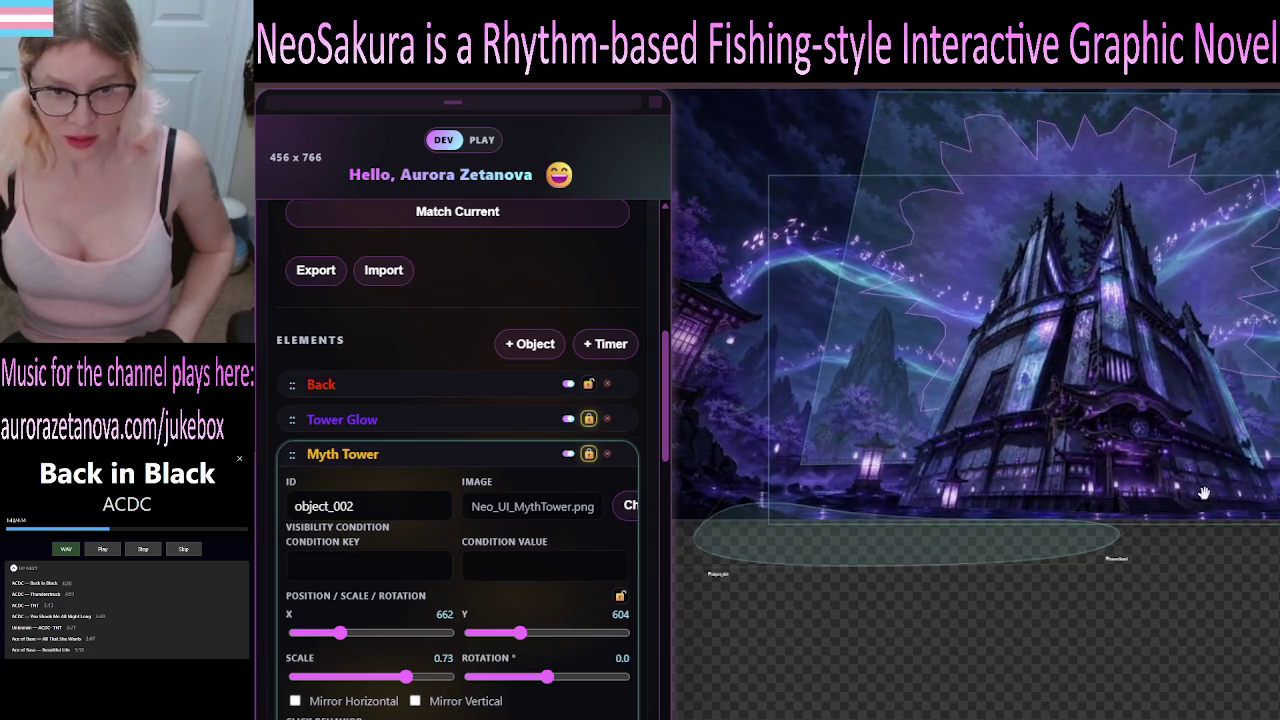
{"action": "scroll", "coordinate": [1181, 470], "scroll_direction": "up", "scroll_amount": 2}
{"action": "left_click", "coordinate": [1207, 408]}
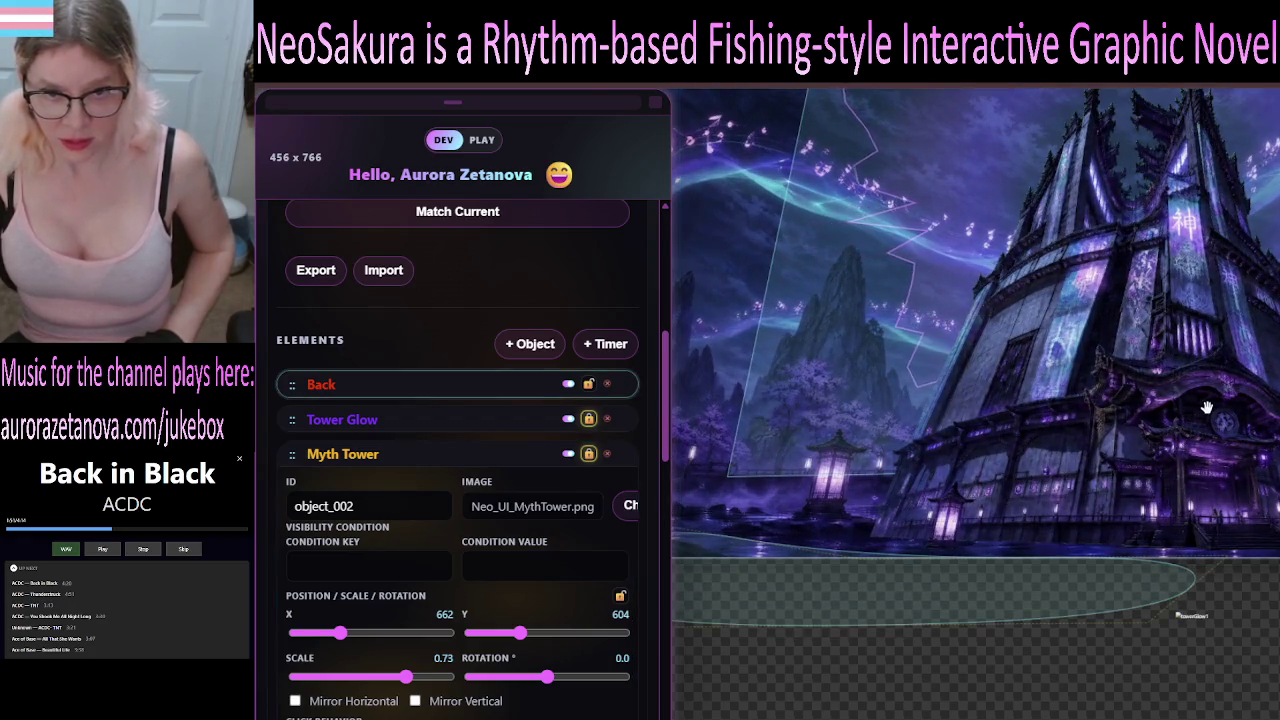
{"action": "left_click", "coordinate": [588, 453]}
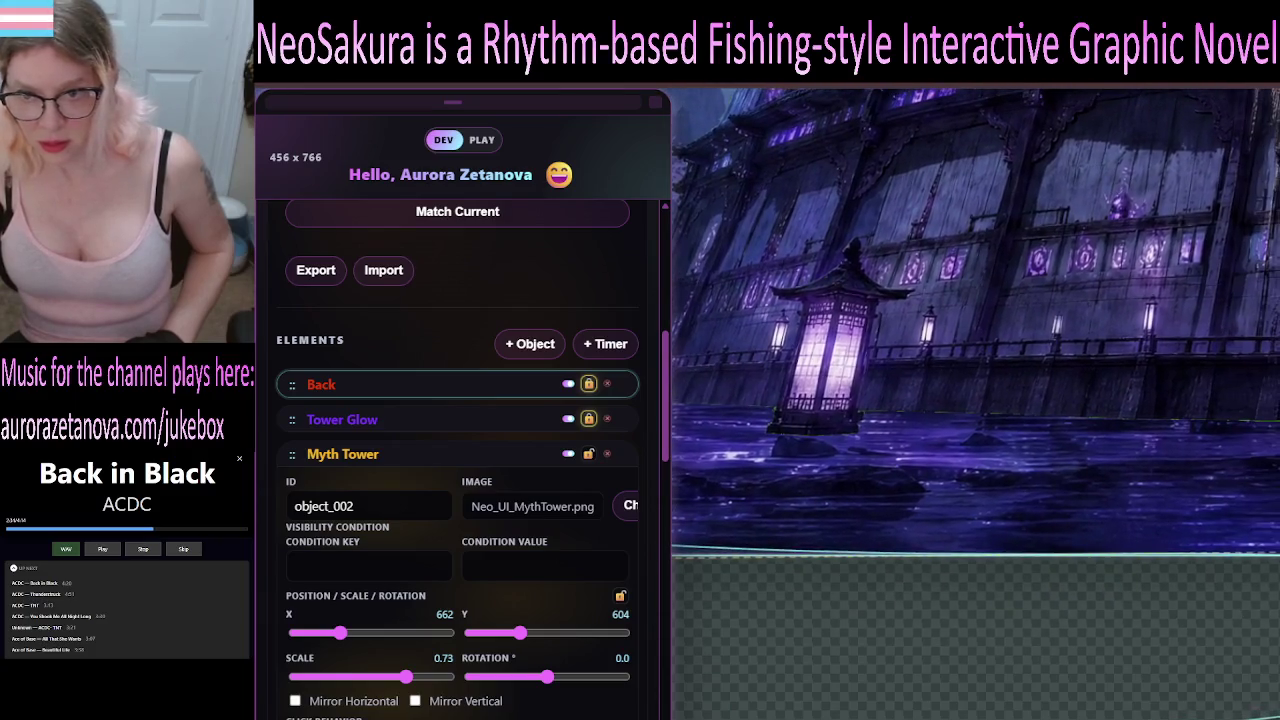
{"action": "left_click", "coordinate": [589, 454]}
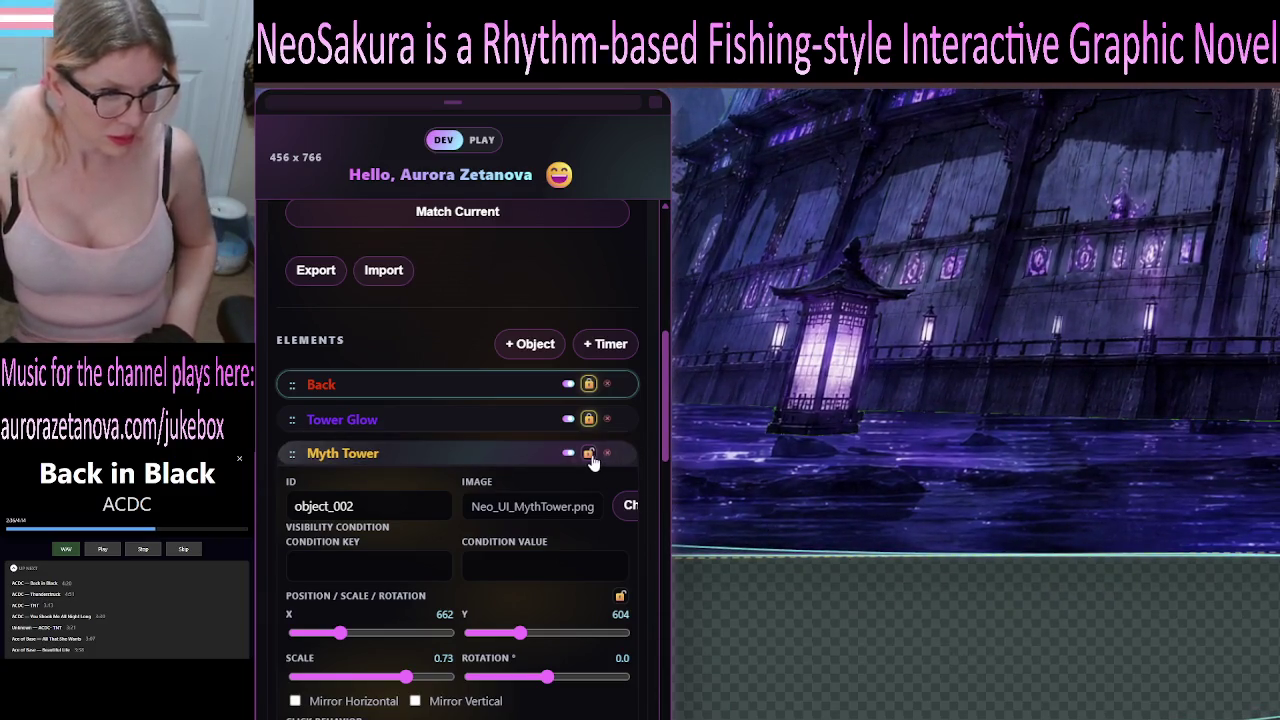
Collapse Myth Tower, then drag Fog's right side and left bulge handles along the water.
{"action": "left_click", "coordinate": [545, 463]}
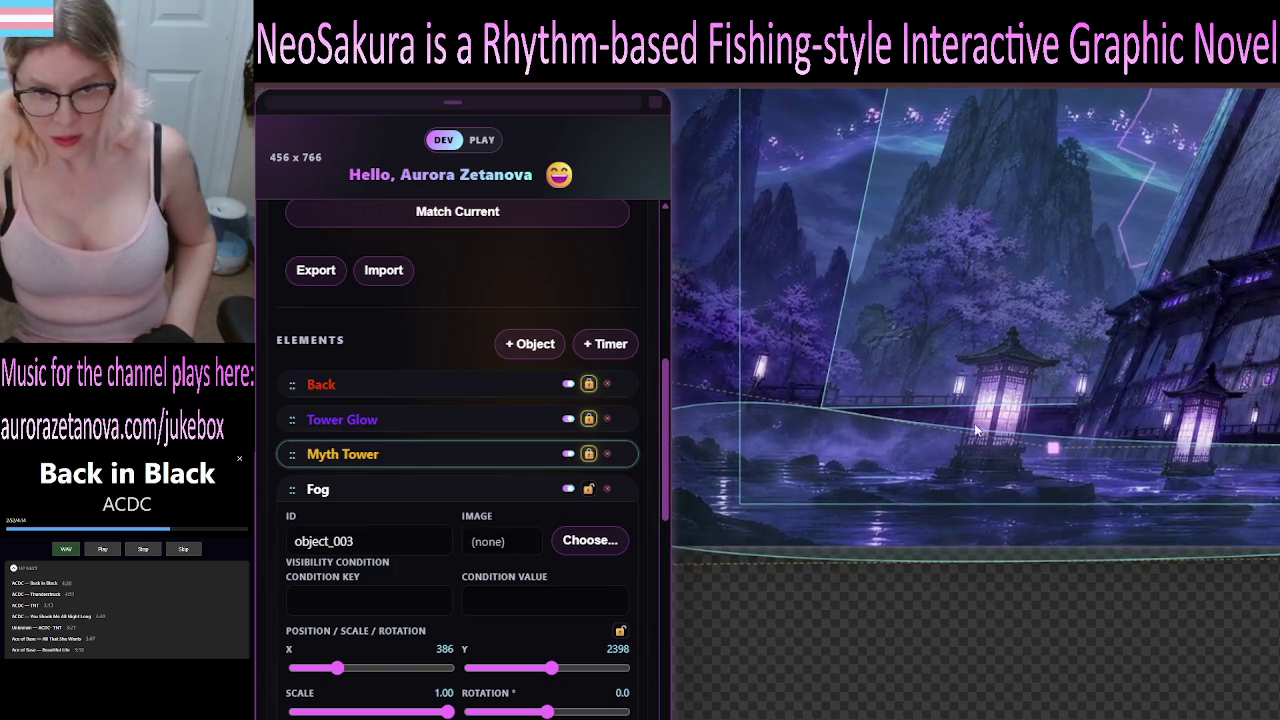
{"action": "left_click_drag", "start_coordinate": [1055, 447], "coordinate": [1069, 414]}
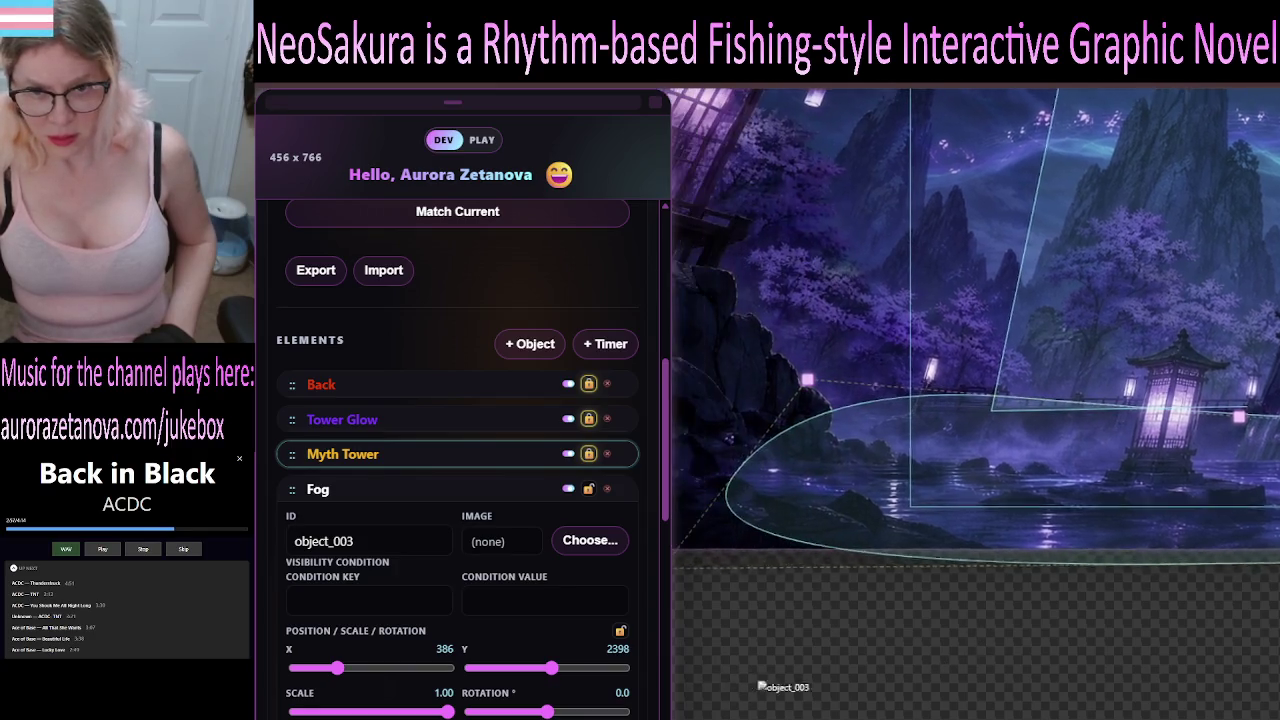
{"action": "left_click_drag", "start_coordinate": [871, 382], "coordinate": [822, 329]}
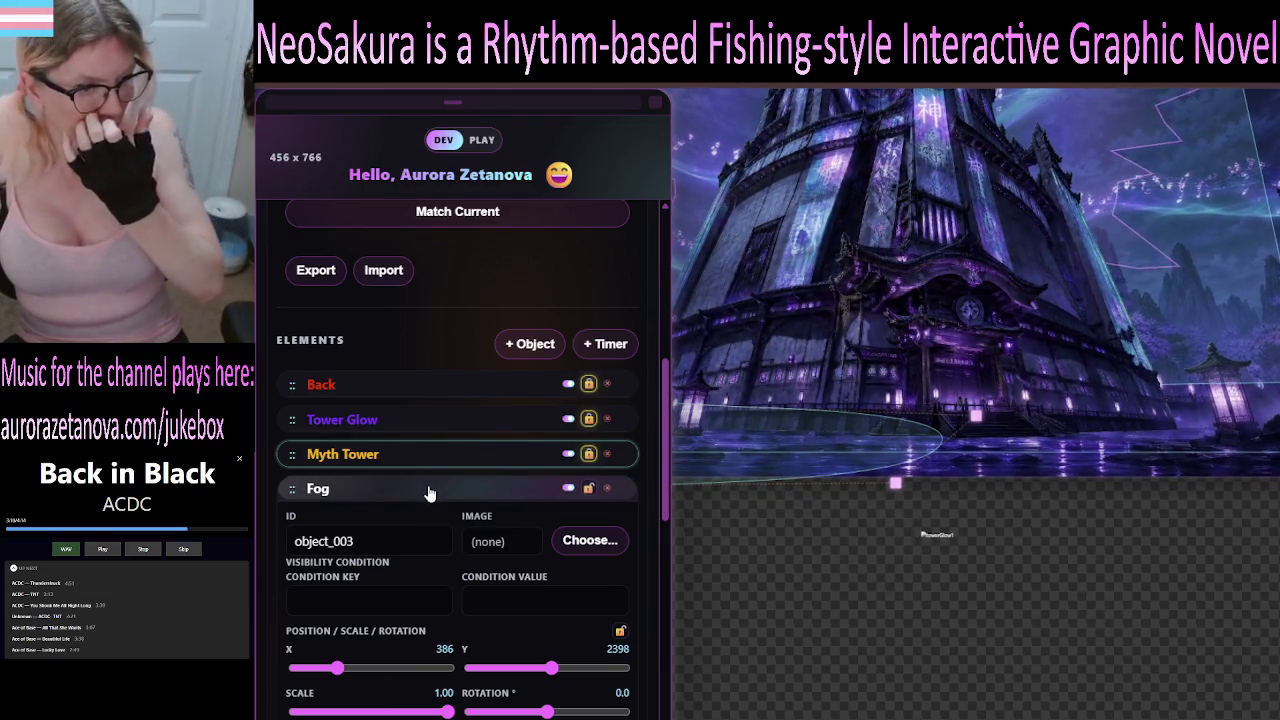
Collapse the Fog settings, then fold all editor blocks so Scene - E1F1 shows only its header.
{"action": "left_click", "coordinate": [430, 489]}
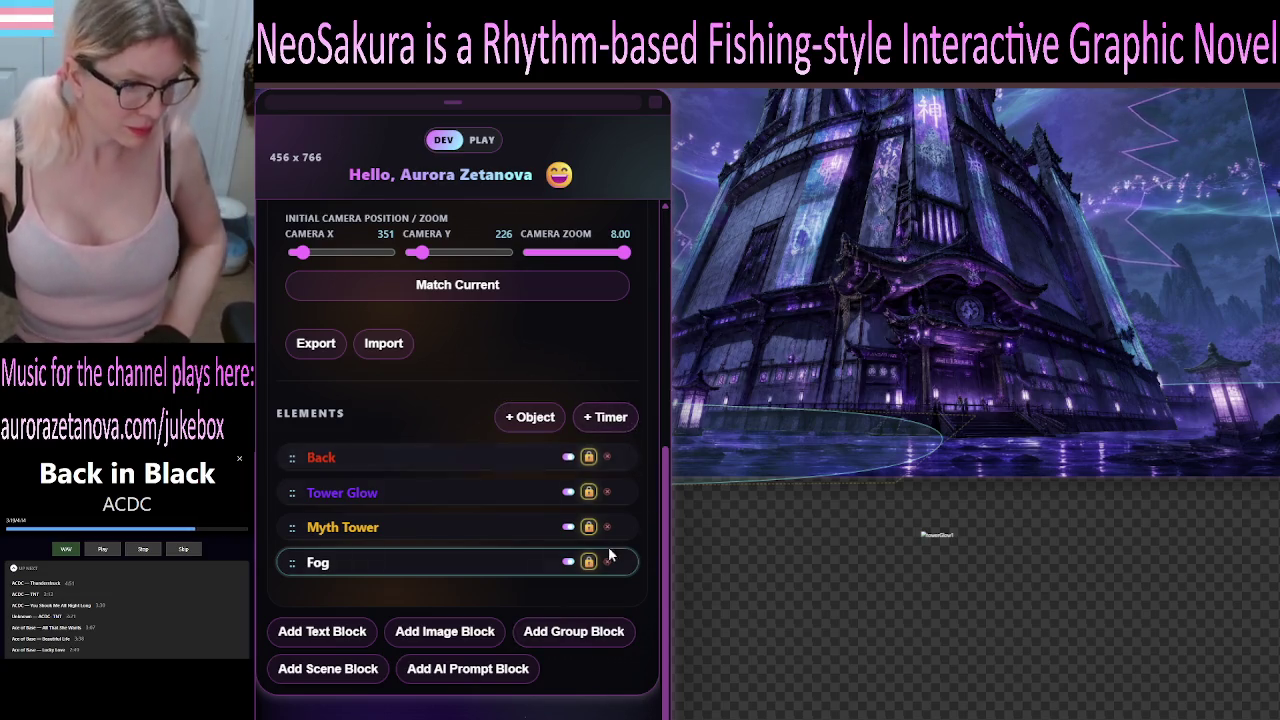
{"action": "scroll", "coordinate": [634, 660], "scroll_direction": "up", "scroll_amount": 5}
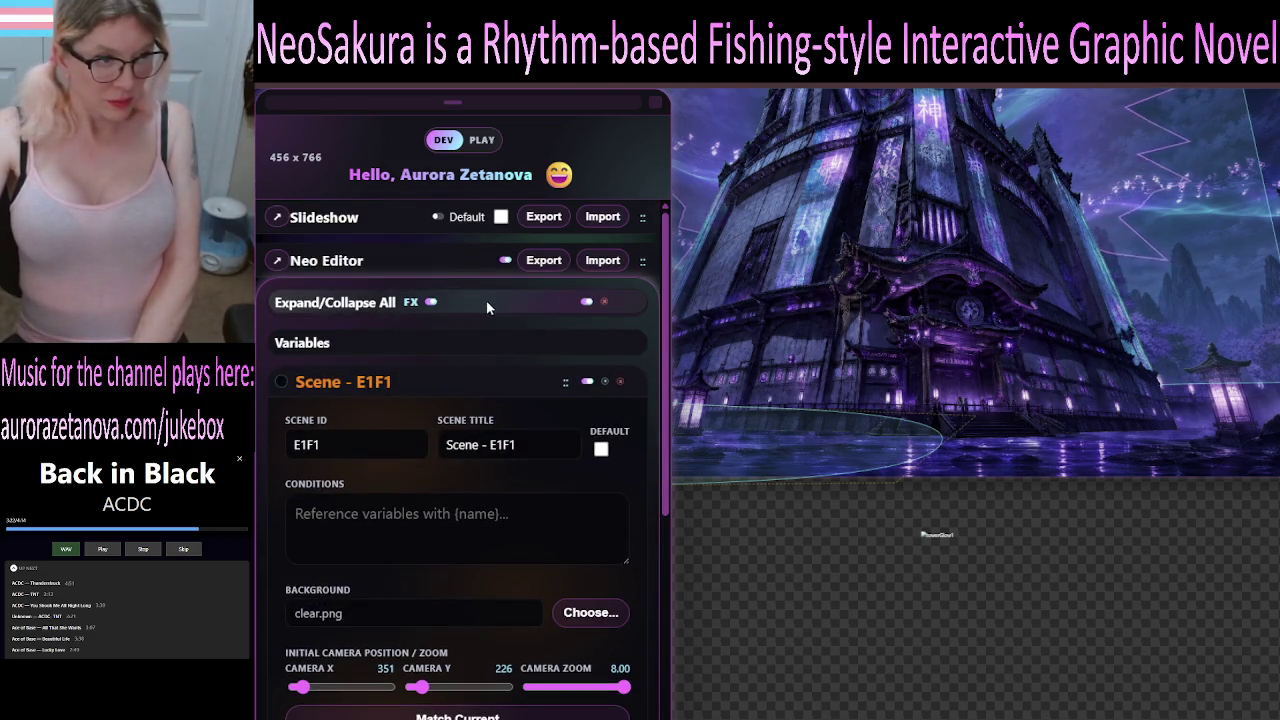
{"action": "left_click", "coordinate": [336, 308]}
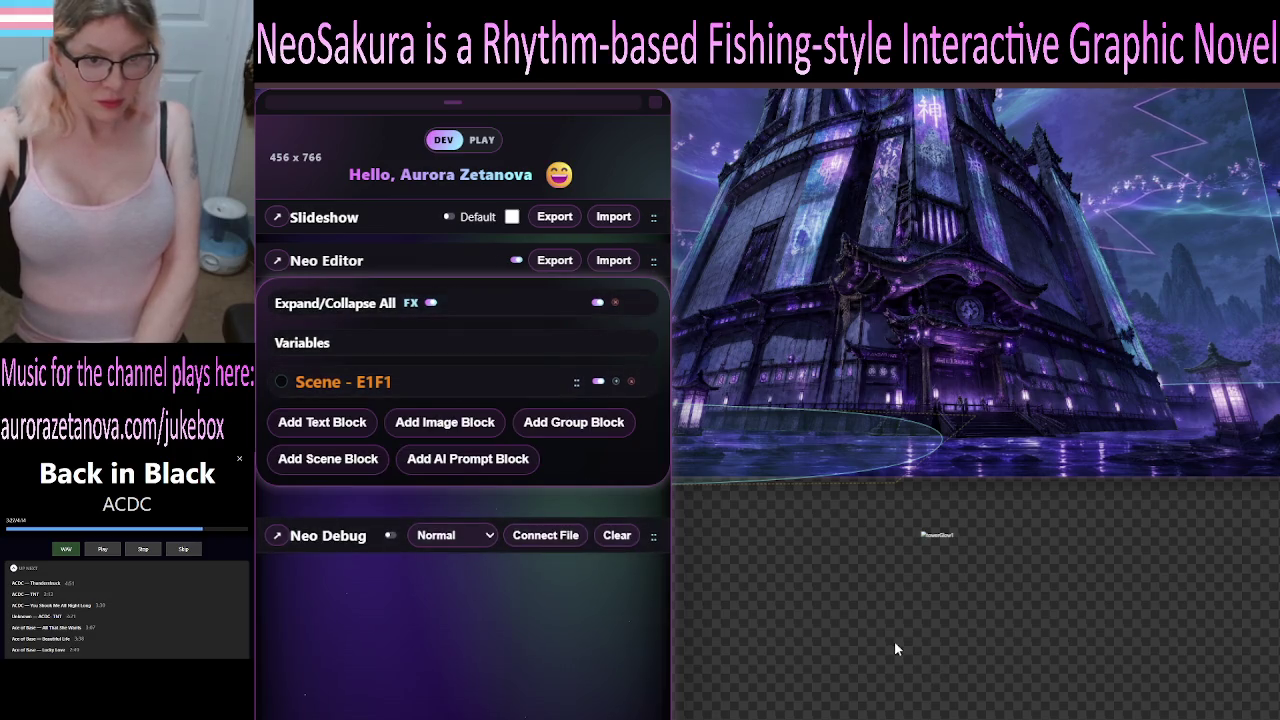
{"action": "left_click", "coordinate": [404, 388]}
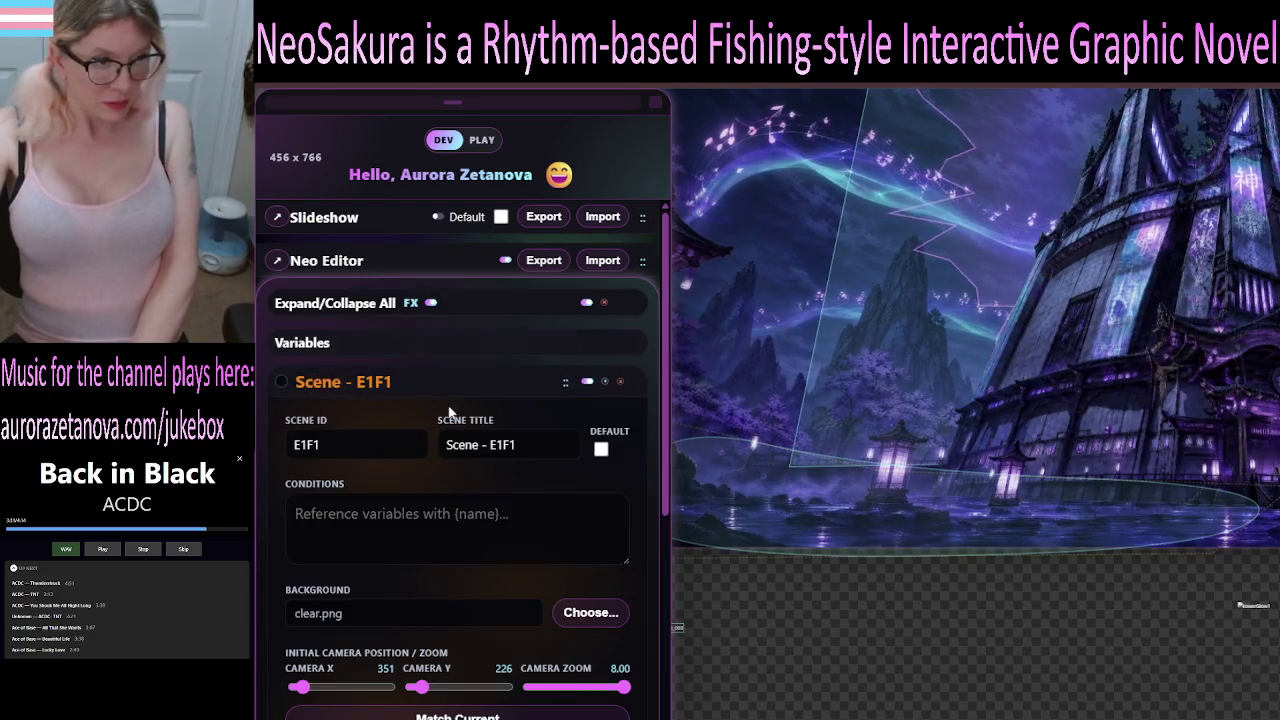
{"action": "scroll", "coordinate": [449, 412], "scroll_direction": "down", "scroll_amount": 5}
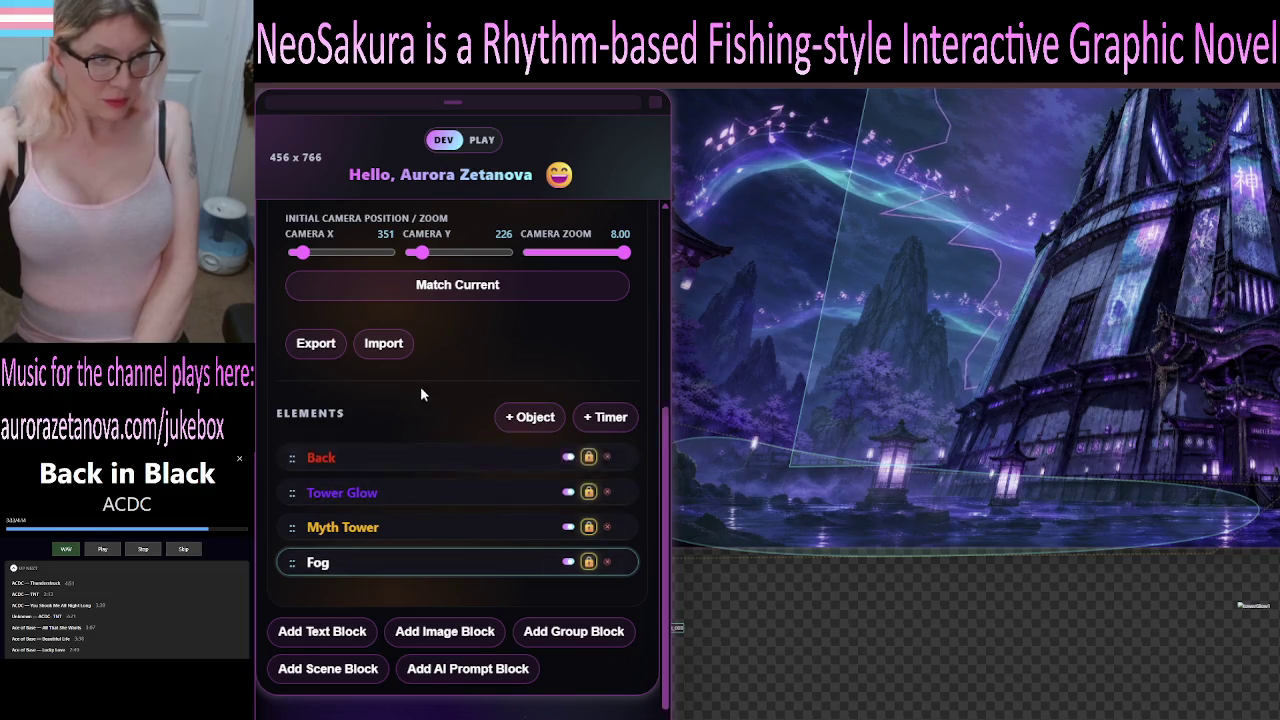
{"action": "scroll", "coordinate": [420, 388], "scroll_direction": "up", "scroll_amount": 4}
{"action": "left_click", "coordinate": [387, 316]}
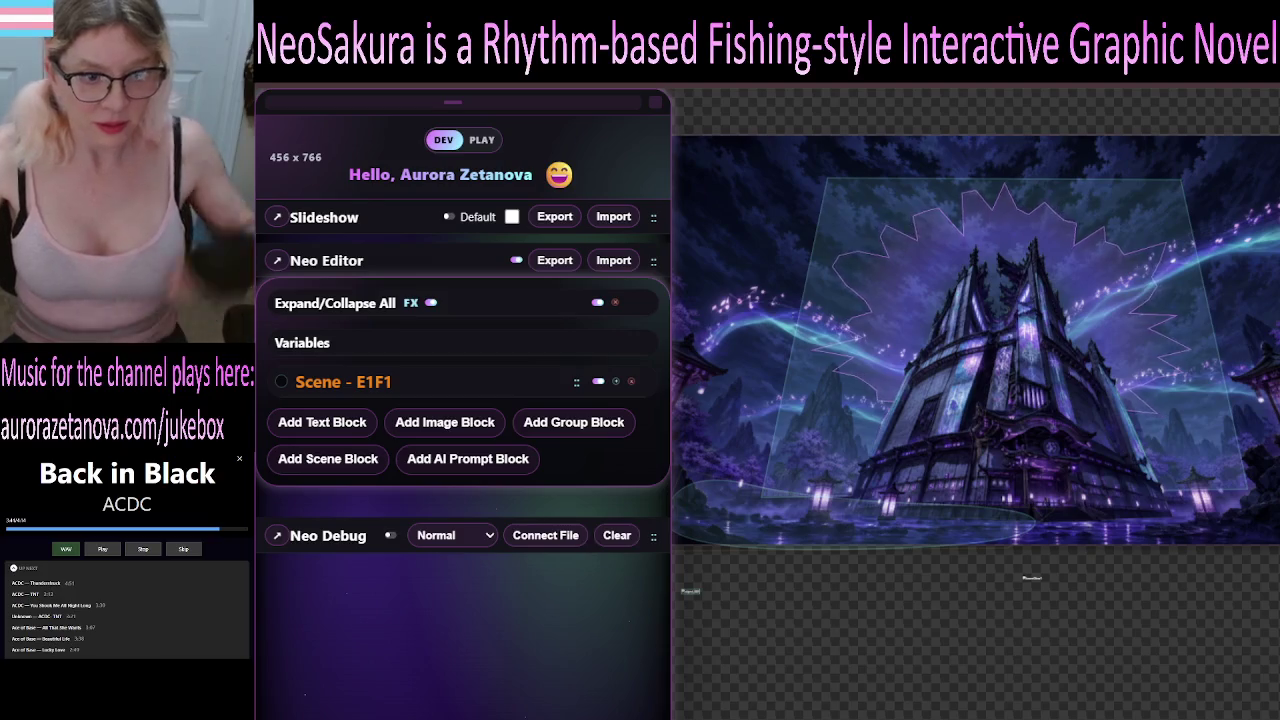
Expand Scene - E1F1 to show its scene ID, title, background and camera.
{"action": "left_click", "coordinate": [492, 390]}
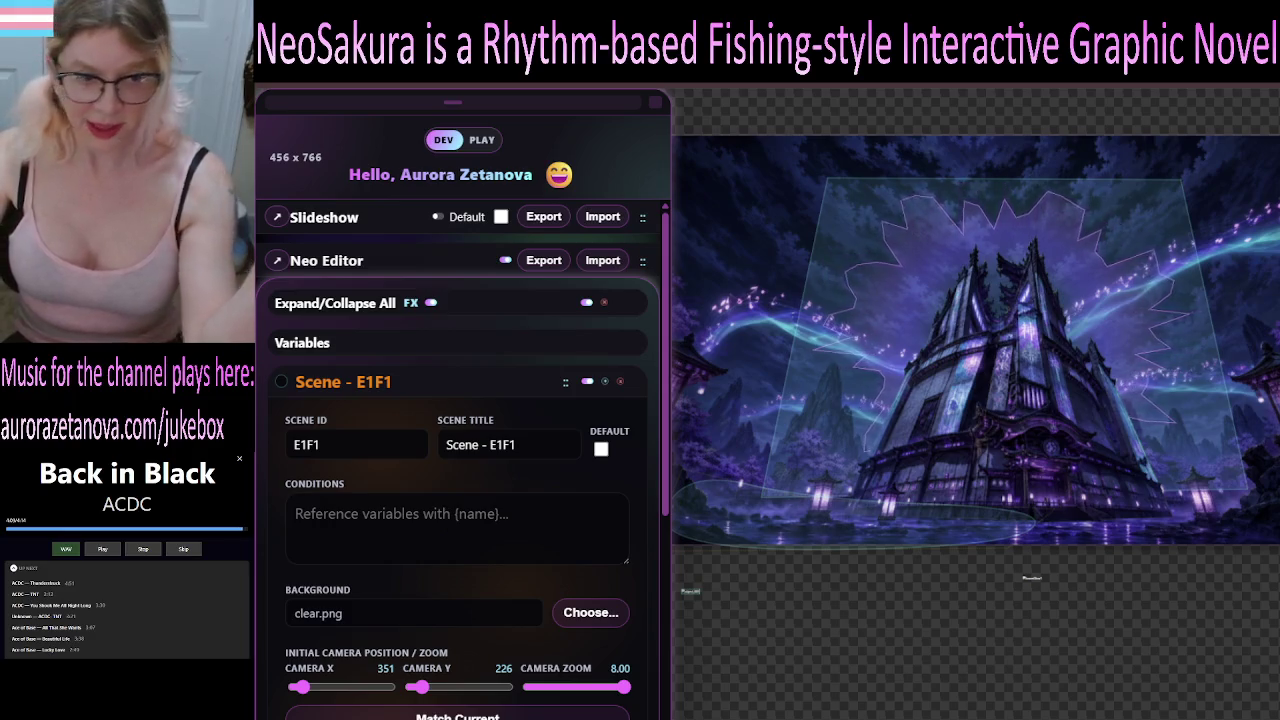
Open the Tower Glow element's properties: ID towerGlow1, X 2189, Y 2329, scale 1.00.
{"action": "scroll", "coordinate": [460, 450], "scroll_direction": "down", "scroll_amount": 3}
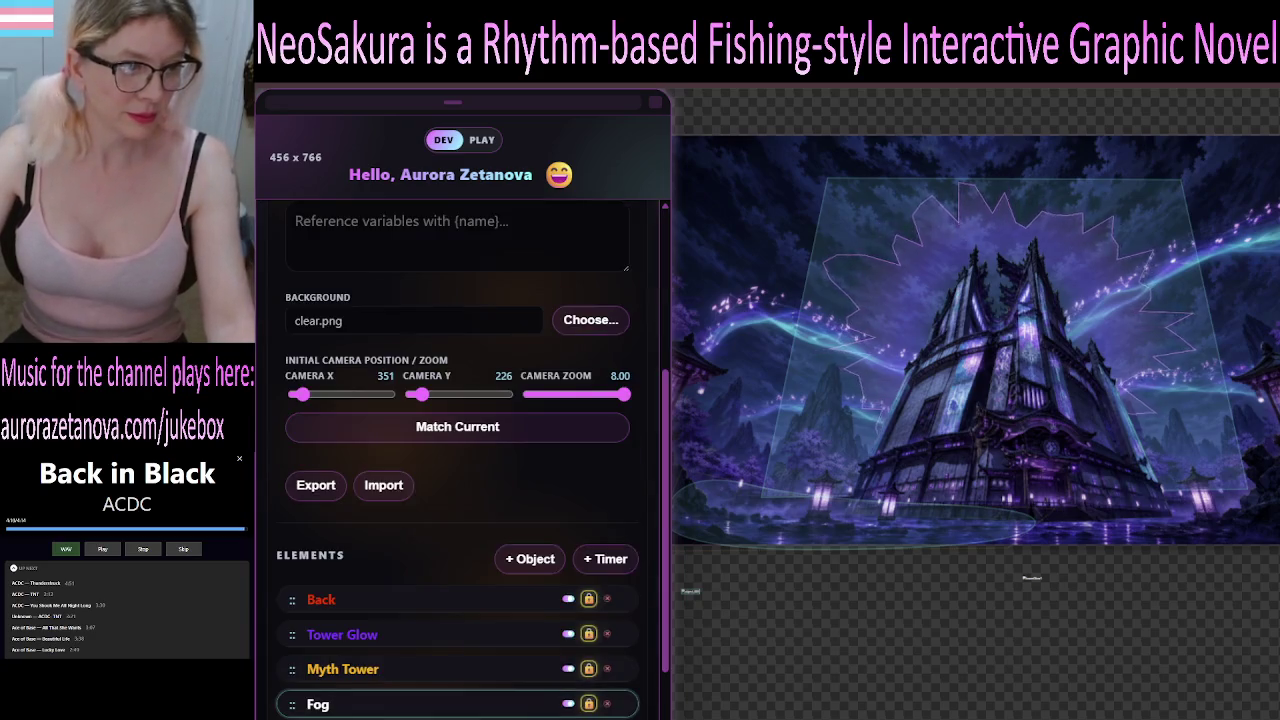
{"action": "scroll", "coordinate": [460, 450], "scroll_direction": "down", "scroll_amount": 1}
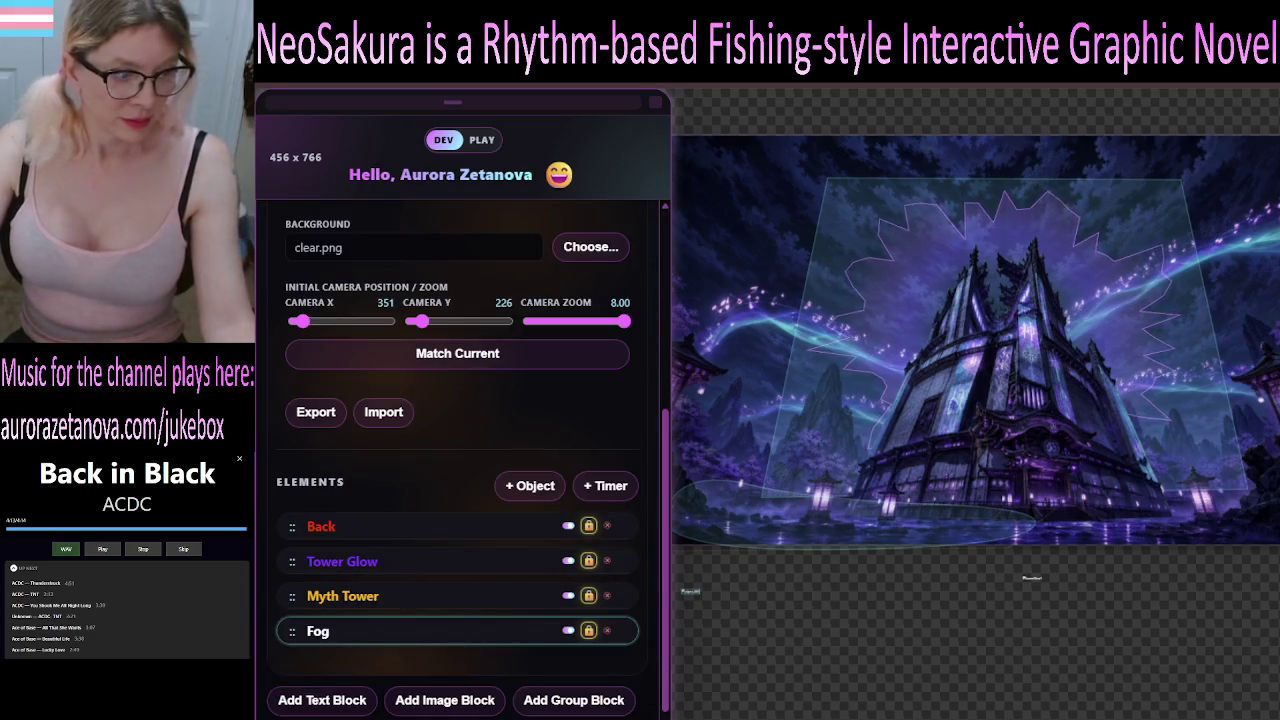
{"action": "scroll", "coordinate": [460, 490], "scroll_direction": "down", "scroll_amount": 1}
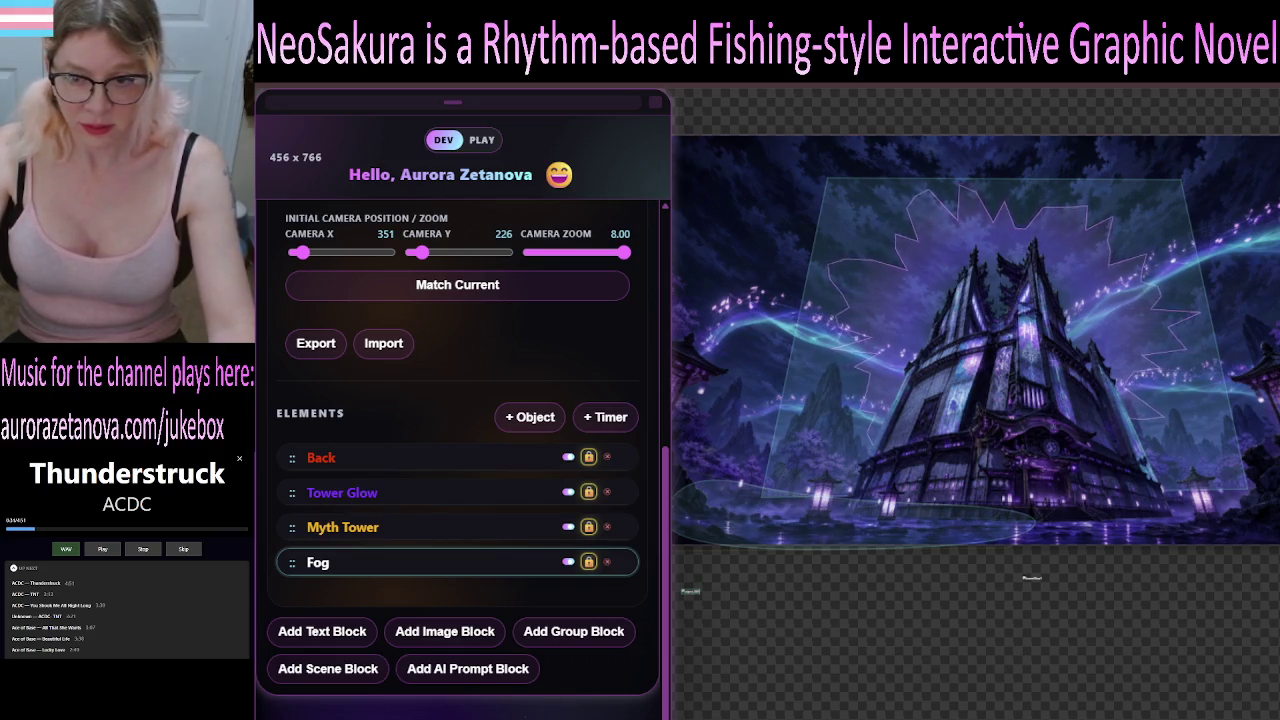
{"action": "scroll", "coordinate": [457, 460], "scroll_direction": "up", "scroll_amount": 2}
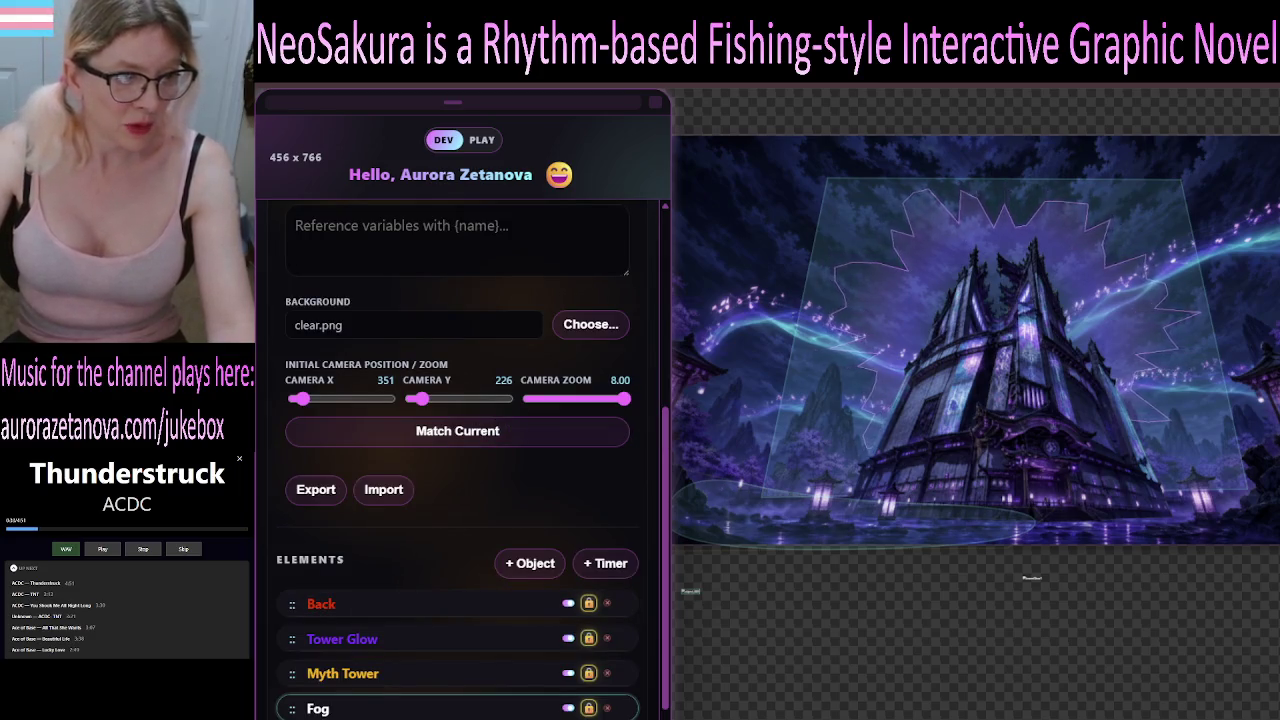
{"action": "scroll", "coordinate": [457, 460], "scroll_direction": "down", "scroll_amount": 1}
{"action": "scroll", "coordinate": [457, 460], "scroll_direction": "up", "scroll_amount": 2}
{"action": "scroll", "coordinate": [457, 460], "scroll_direction": "up", "scroll_amount": 3}
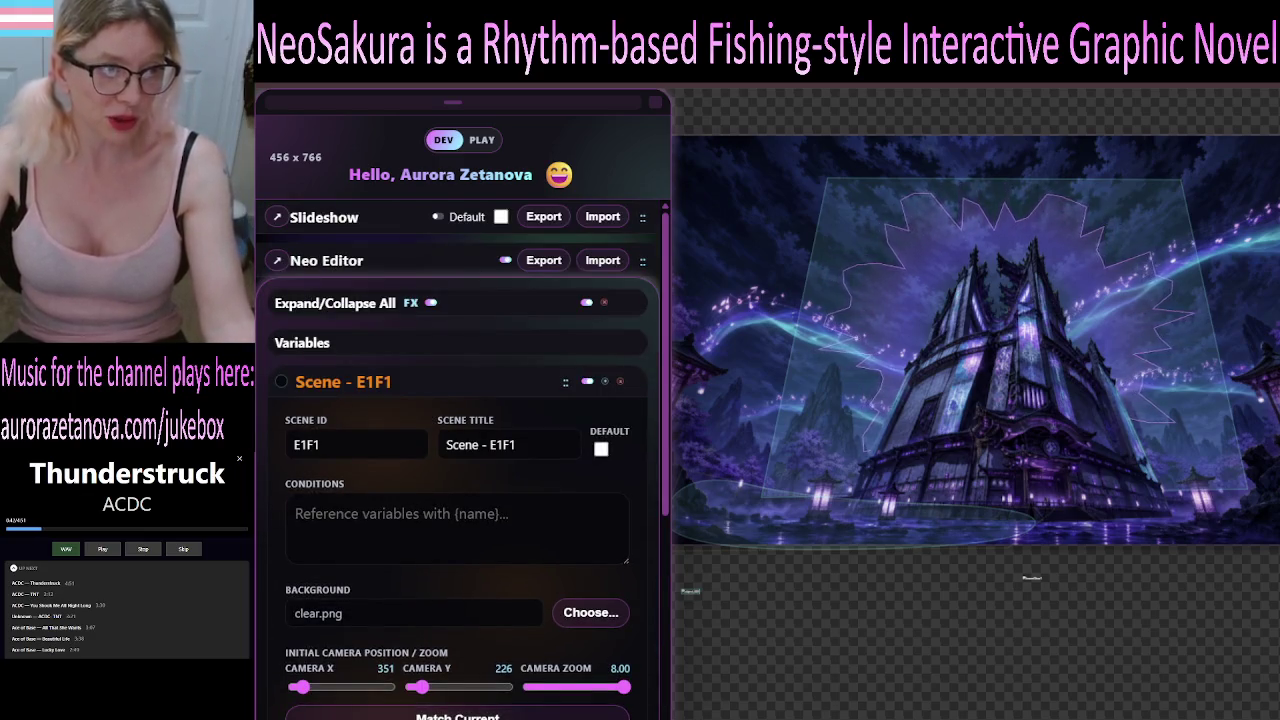
{"action": "scroll", "coordinate": [457, 460], "scroll_direction": "down", "scroll_amount": 6}
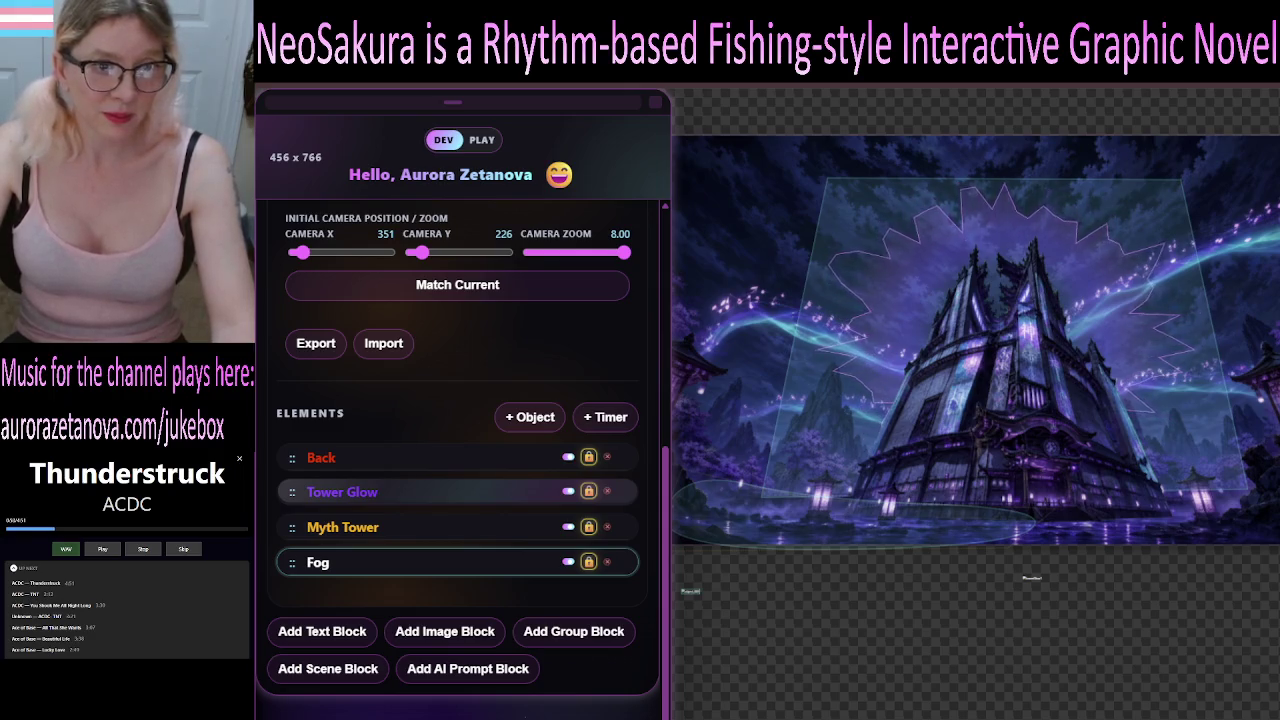
{"action": "left_click", "coordinate": [479, 493]}
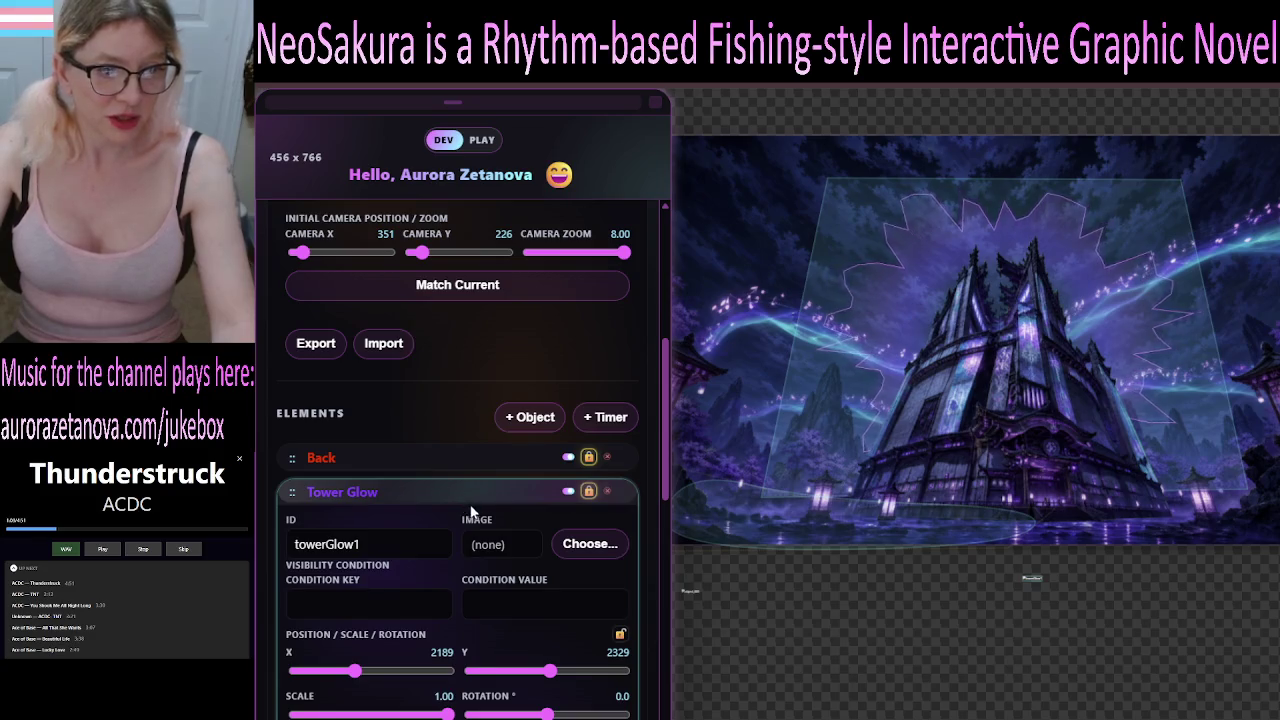
Scroll past the Polygon settings to Tower Glow's Space-Time Rift shader in Modifiers.
{"action": "scroll", "coordinate": [472, 505], "scroll_direction": "down", "scroll_amount": 3}
{"action": "scroll", "coordinate": [474, 512], "scroll_direction": "down", "scroll_amount": 5}
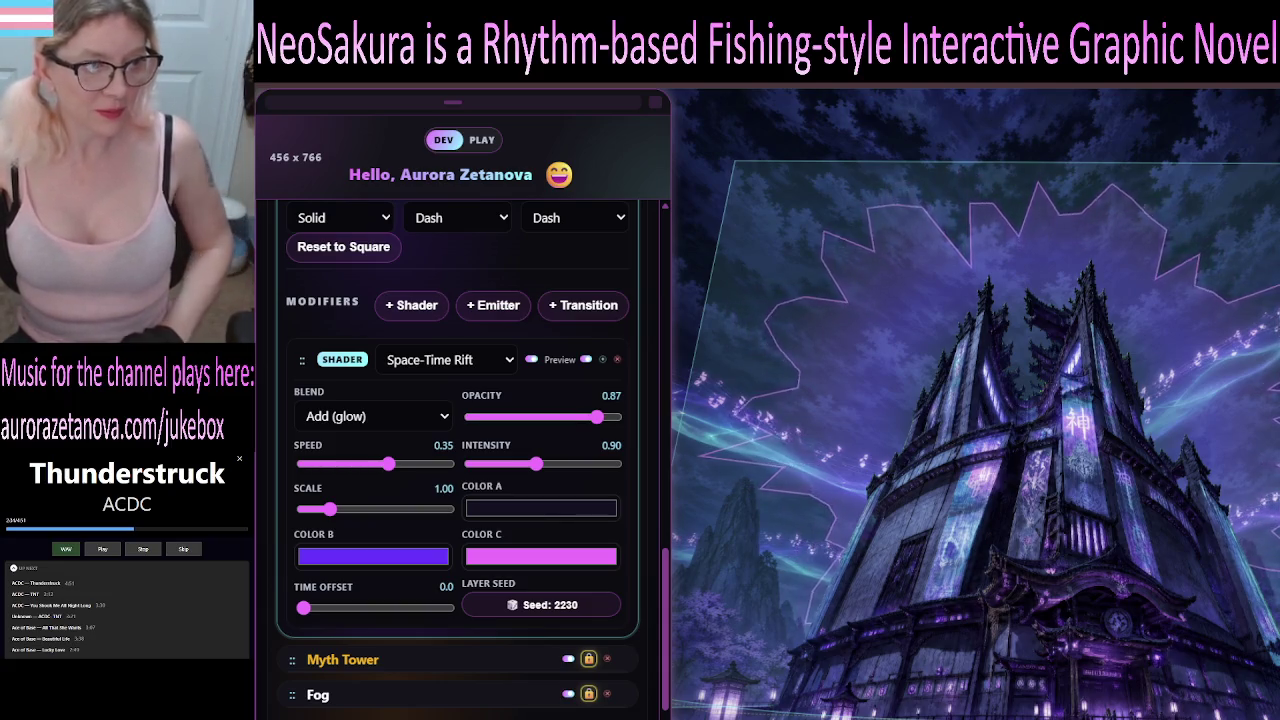
{"action": "scroll", "coordinate": [457, 450], "scroll_direction": "up", "scroll_amount": 1}
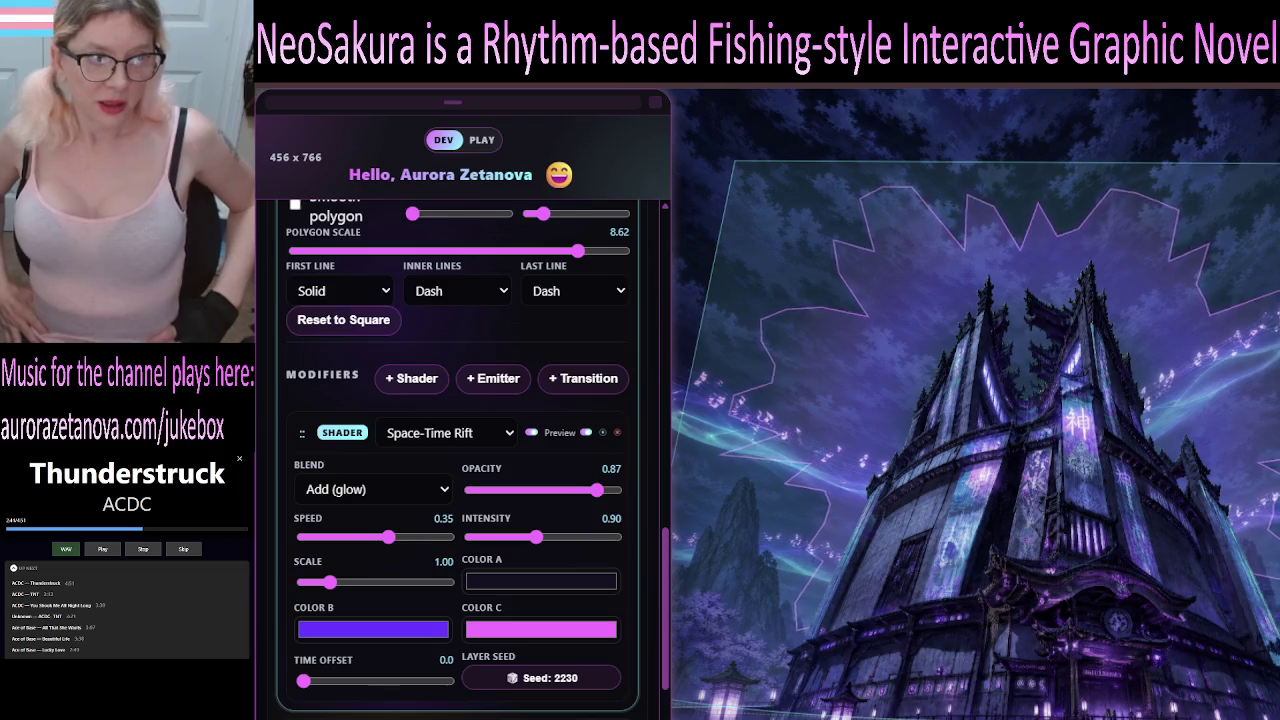
{"action": "scroll", "coordinate": [460, 450], "scroll_direction": "up", "scroll_amount": 5}
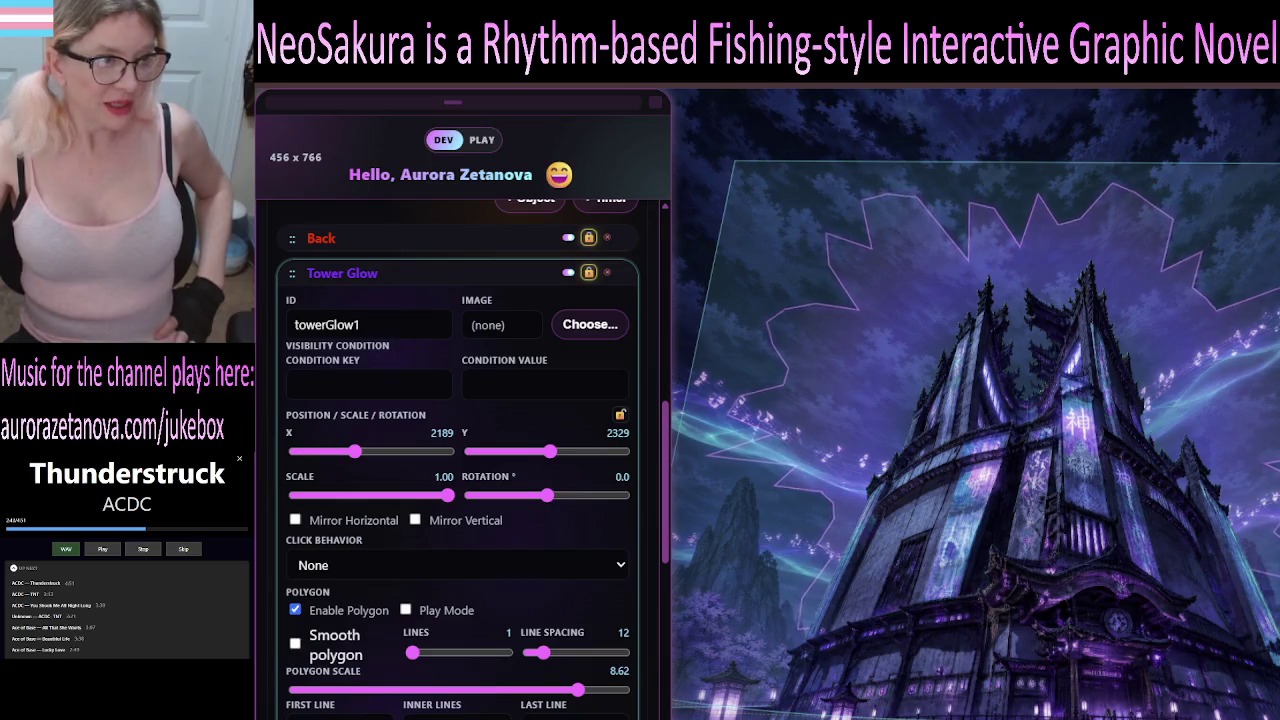
{"action": "scroll", "coordinate": [460, 400], "scroll_direction": "up", "scroll_amount": 2}
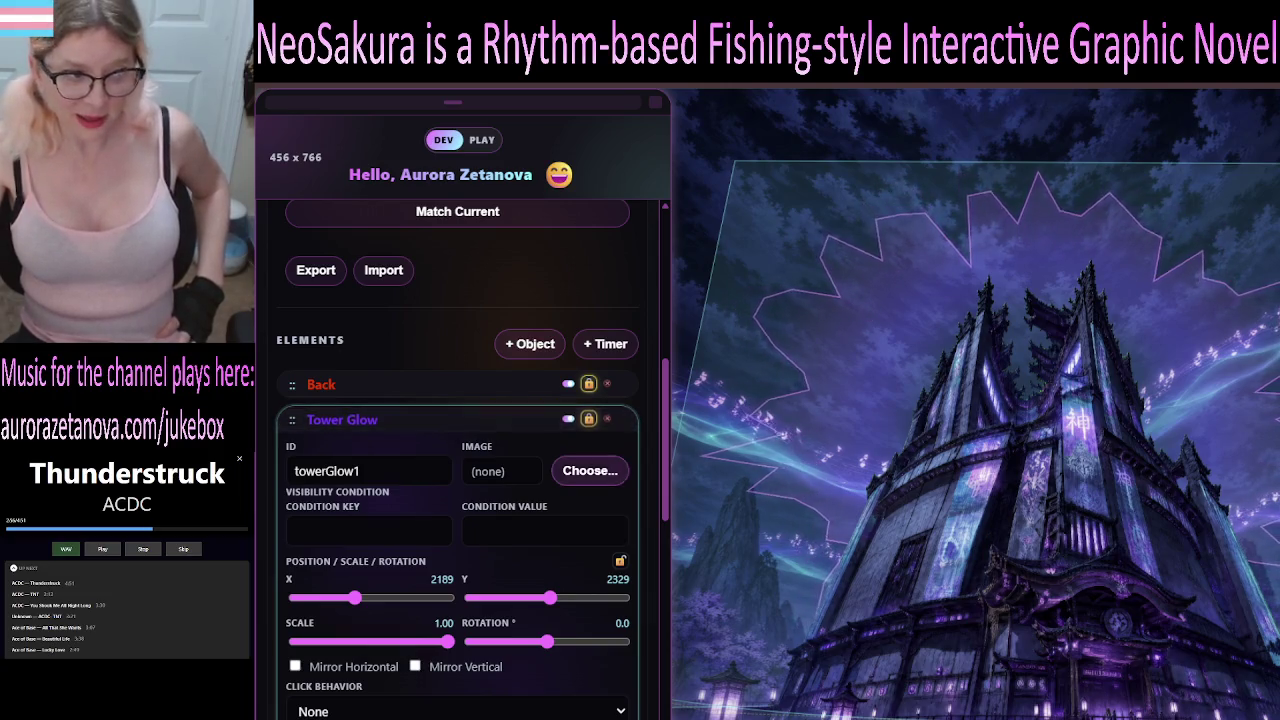
{"action": "scroll", "coordinate": [460, 450], "scroll_direction": "down", "scroll_amount": 4}
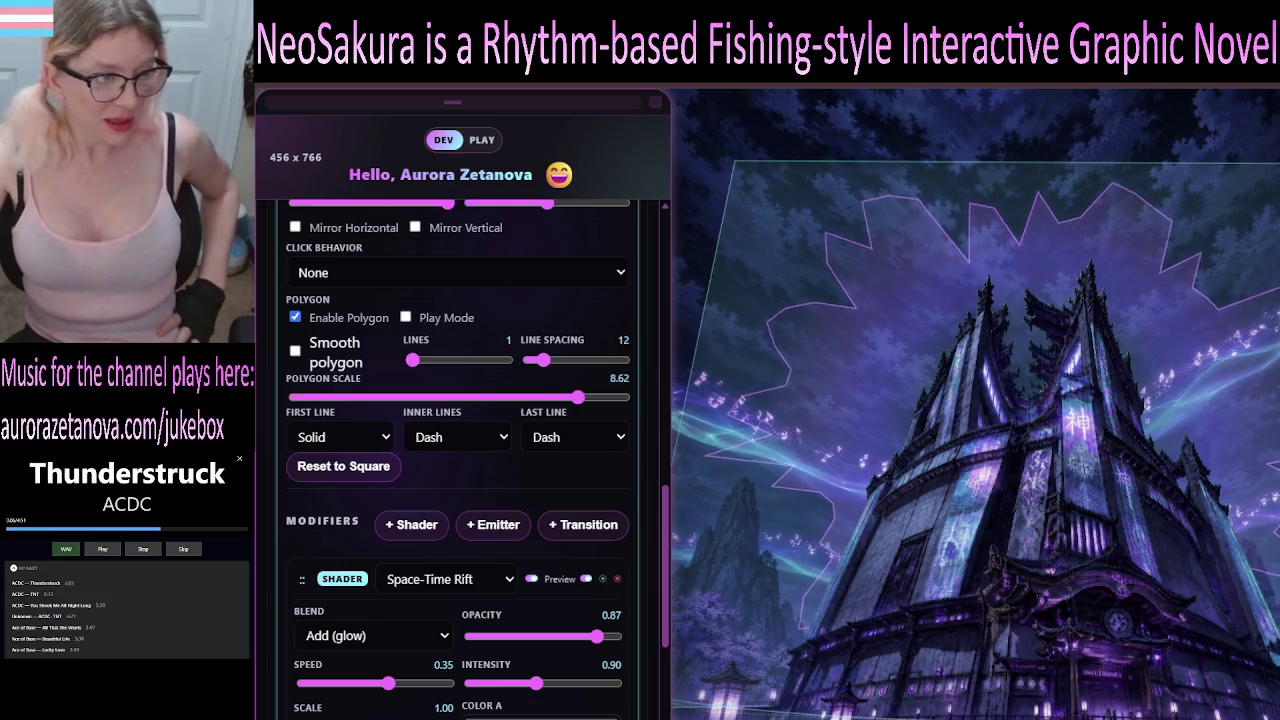
{"action": "scroll", "coordinate": [460, 420], "scroll_direction": "down", "scroll_amount": 2}
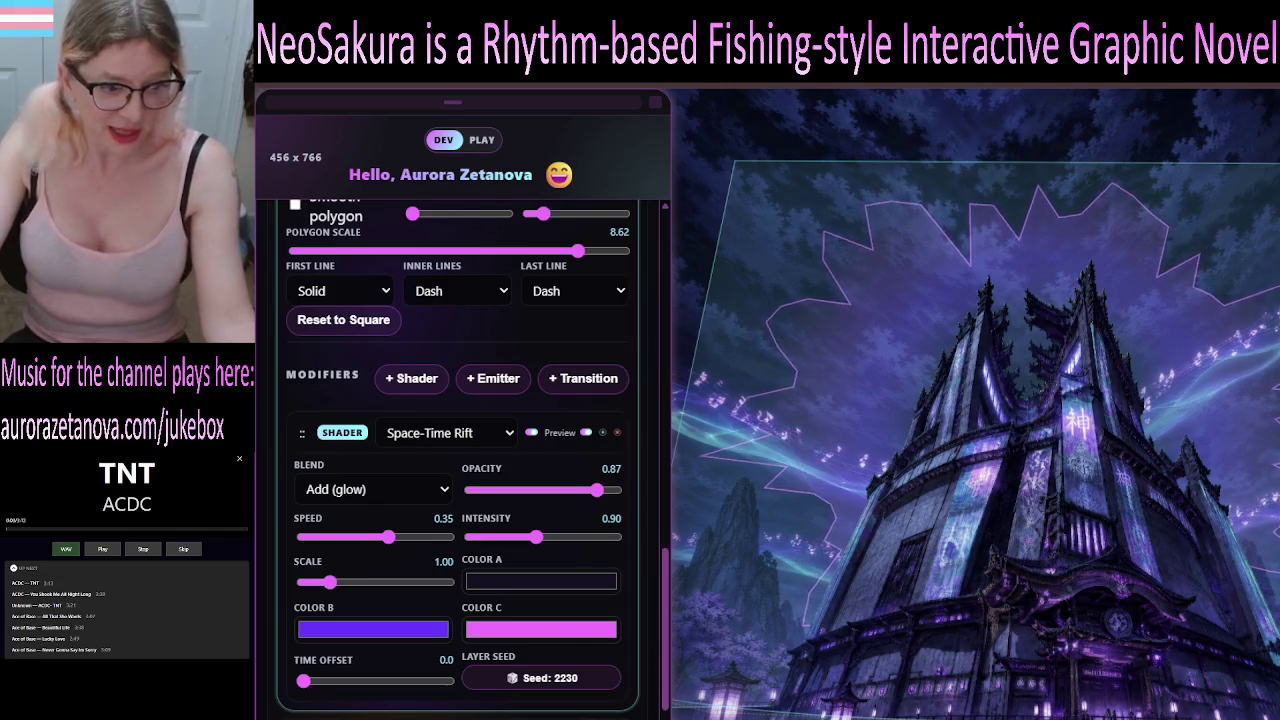
Scroll the dev panel down and back up over the purple tower scene.
{"action": "scroll", "coordinate": [458, 460], "scroll_direction": "down", "scroll_amount": 2}
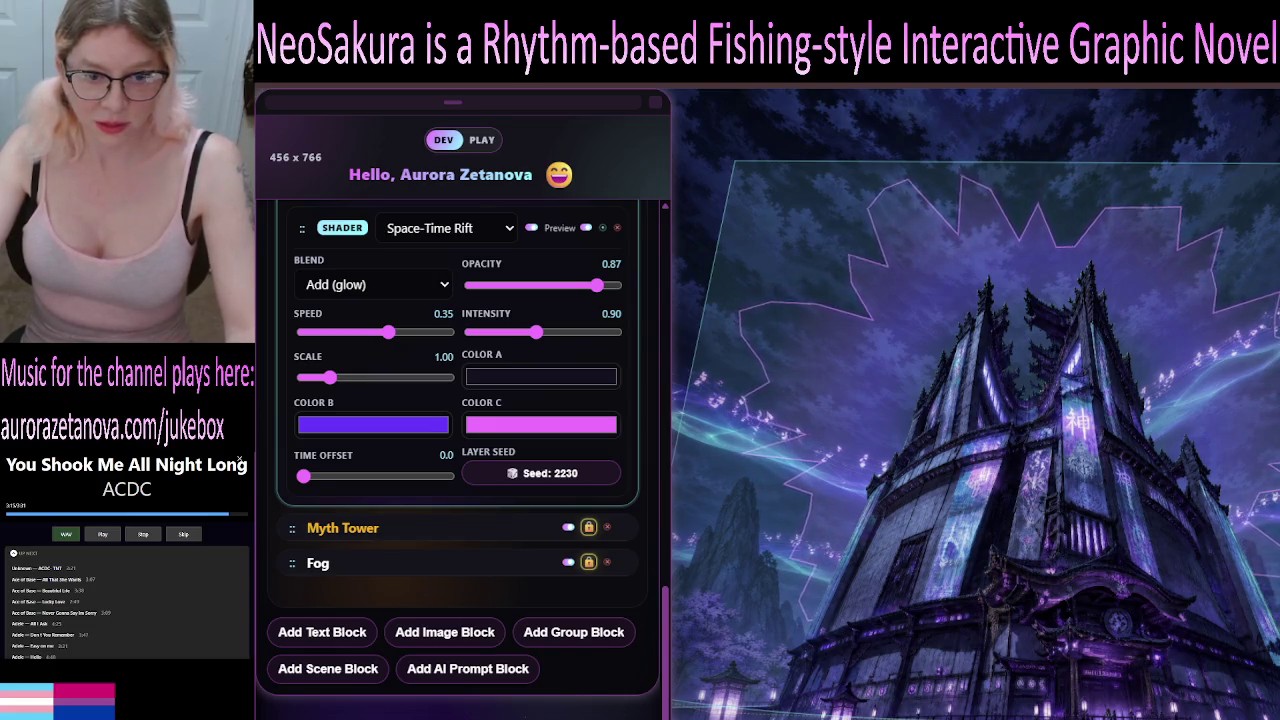
{"action": "scroll", "coordinate": [460, 450], "scroll_direction": "up", "scroll_amount": 1}
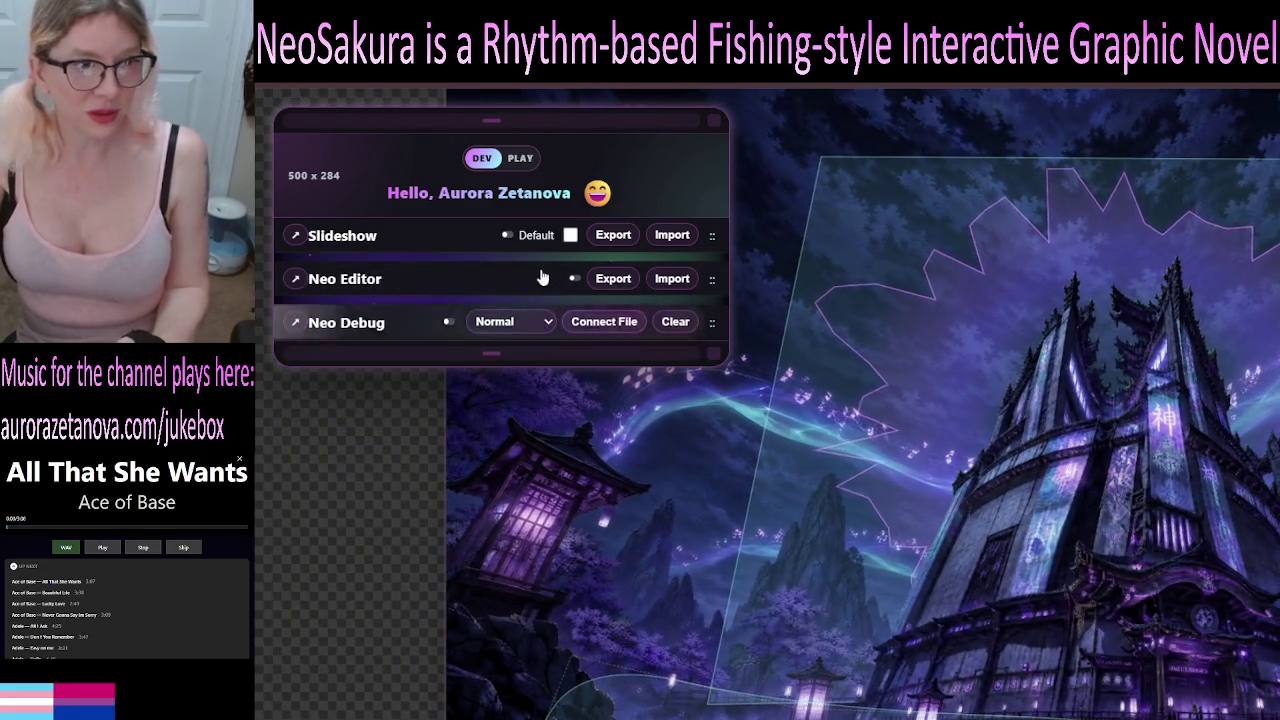
Expand Neo Editor and scene E1F1, then collapse the Back element's details.
{"action": "left_click", "coordinate": [574, 278]}
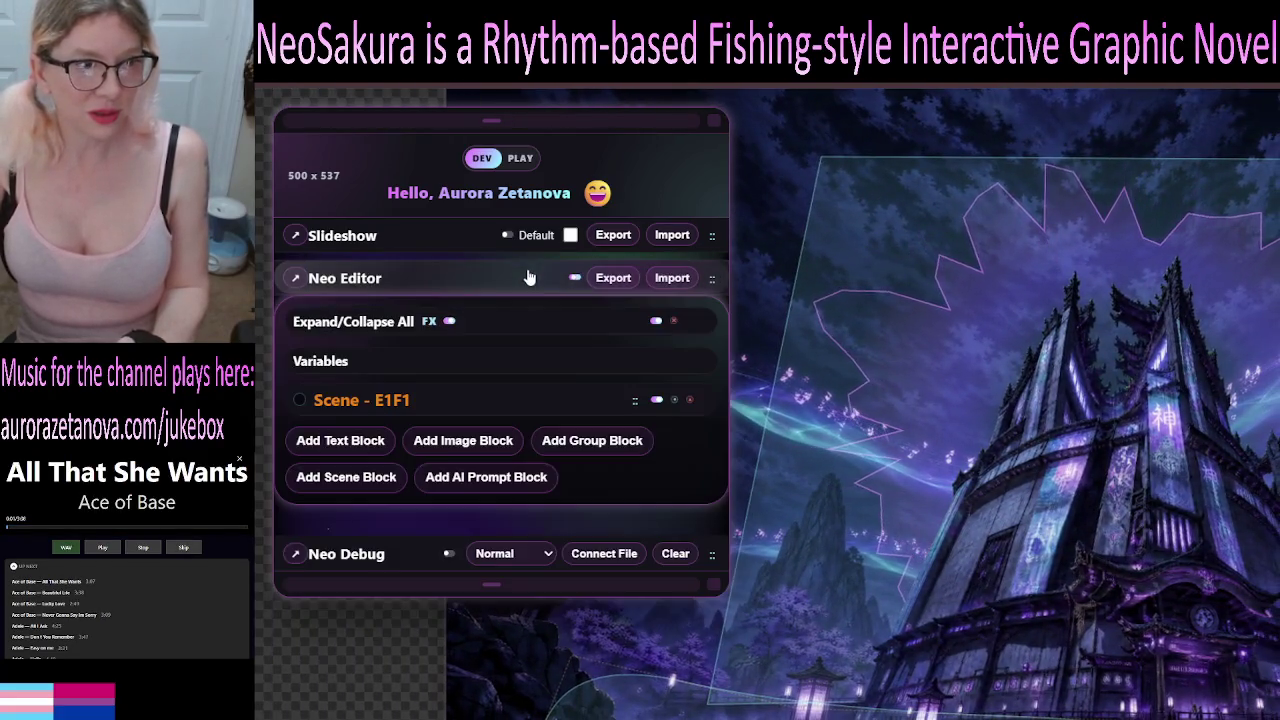
{"action": "left_click", "coordinate": [498, 412]}
{"action": "scroll", "coordinate": [587, 495], "scroll_direction": "down", "scroll_amount": 5}
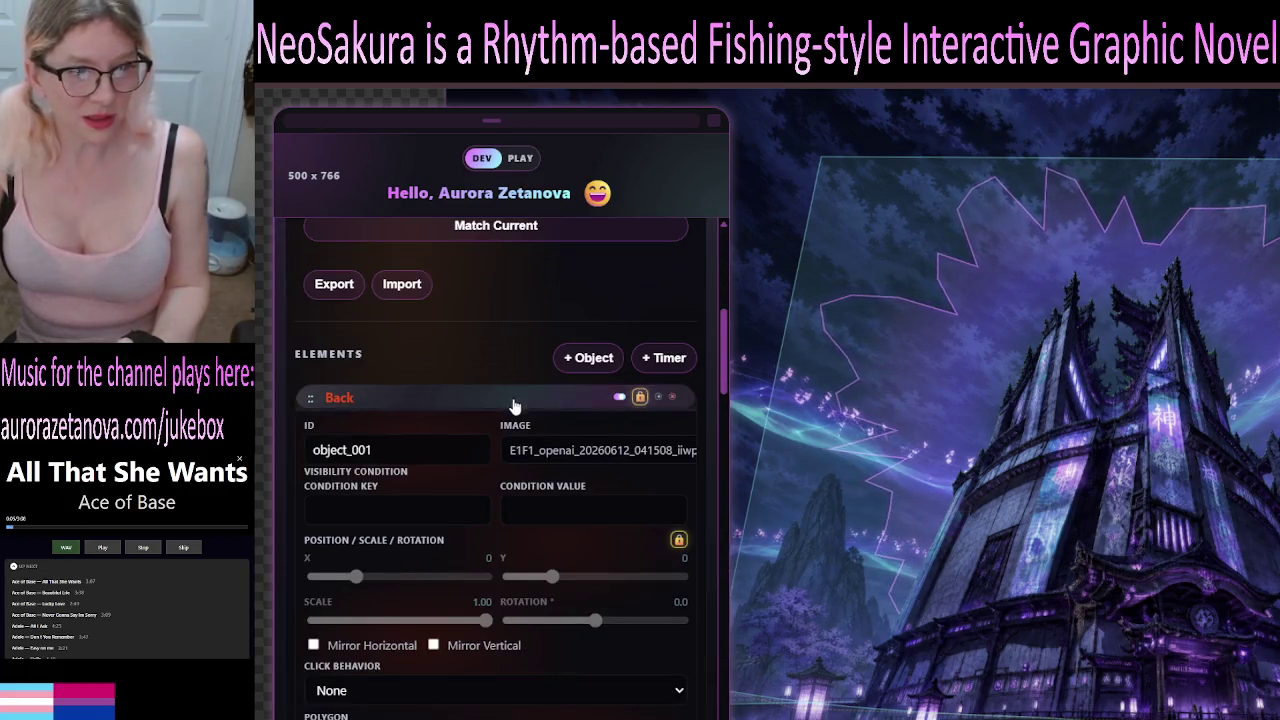
{"action": "left_click", "coordinate": [514, 399]}
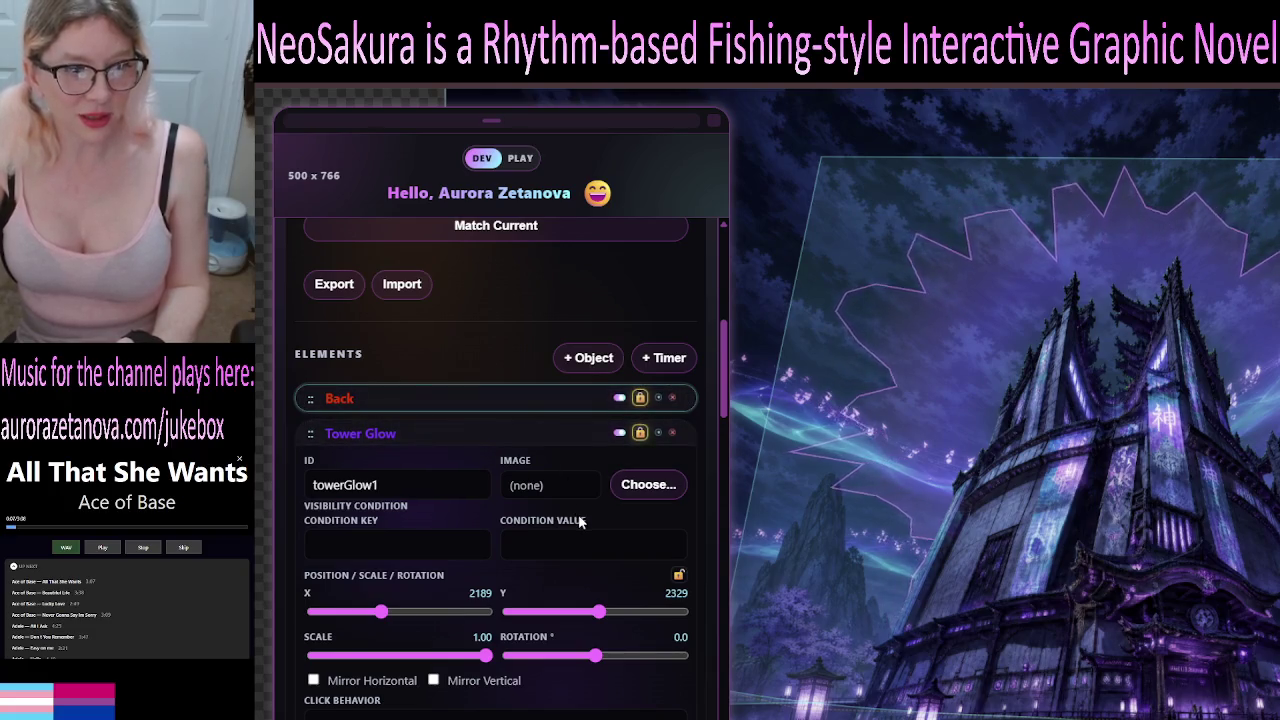
Bring up Tower Glow's Space-Time Rift shader card and raise its opacity to 1.00.
{"action": "scroll", "coordinate": [581, 499], "scroll_direction": "down", "scroll_amount": 3}
{"action": "scroll", "coordinate": [588, 510], "scroll_direction": "down", "scroll_amount": 3}
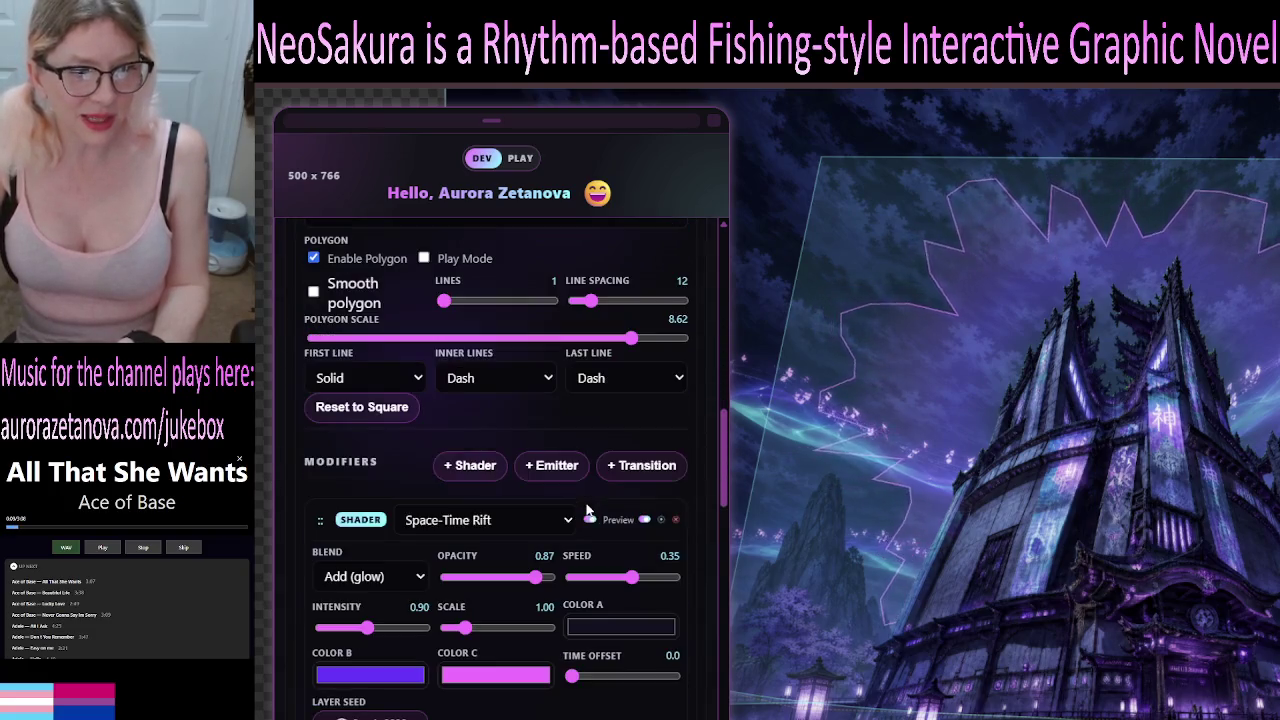
{"action": "scroll", "coordinate": [588, 512], "scroll_direction": "down", "scroll_amount": 1}
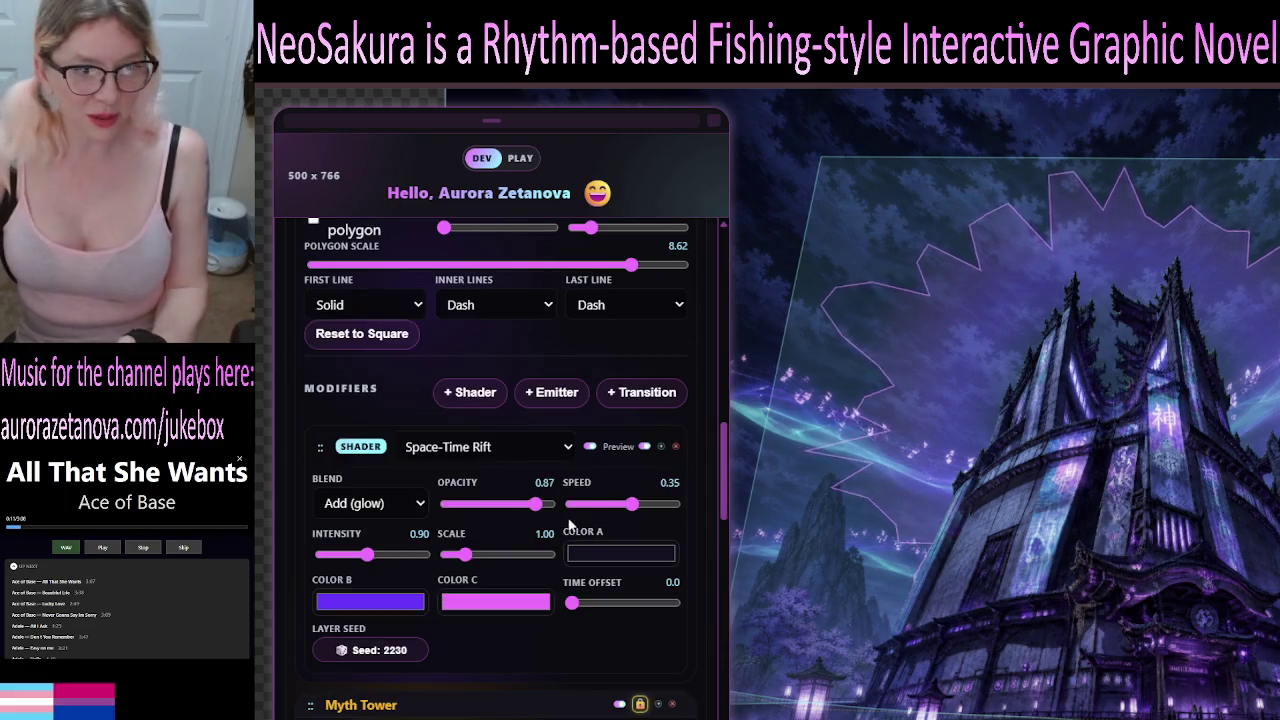
{"action": "left_click", "coordinate": [537, 504]}
Set the Space-Time Rift speed to -0.97, intensity to 2.00 and time offset to 5.1.
{"action": "mouse_move", "coordinate": [510, 520]}
{"action": "left_mouse_down"}
{"action": "mouse_move", "coordinate": [474, 527]}
{"action": "mouse_move", "coordinate": [626, 533]}
{"action": "mouse_move", "coordinate": [432, 532]}
{"action": "mouse_move", "coordinate": [600, 538]}
{"action": "mouse_move", "coordinate": [638, 512]}
{"action": "mouse_move", "coordinate": [680, 515]}
{"action": "mouse_move", "coordinate": [598, 517]}
{"action": "left_mouse_up"}
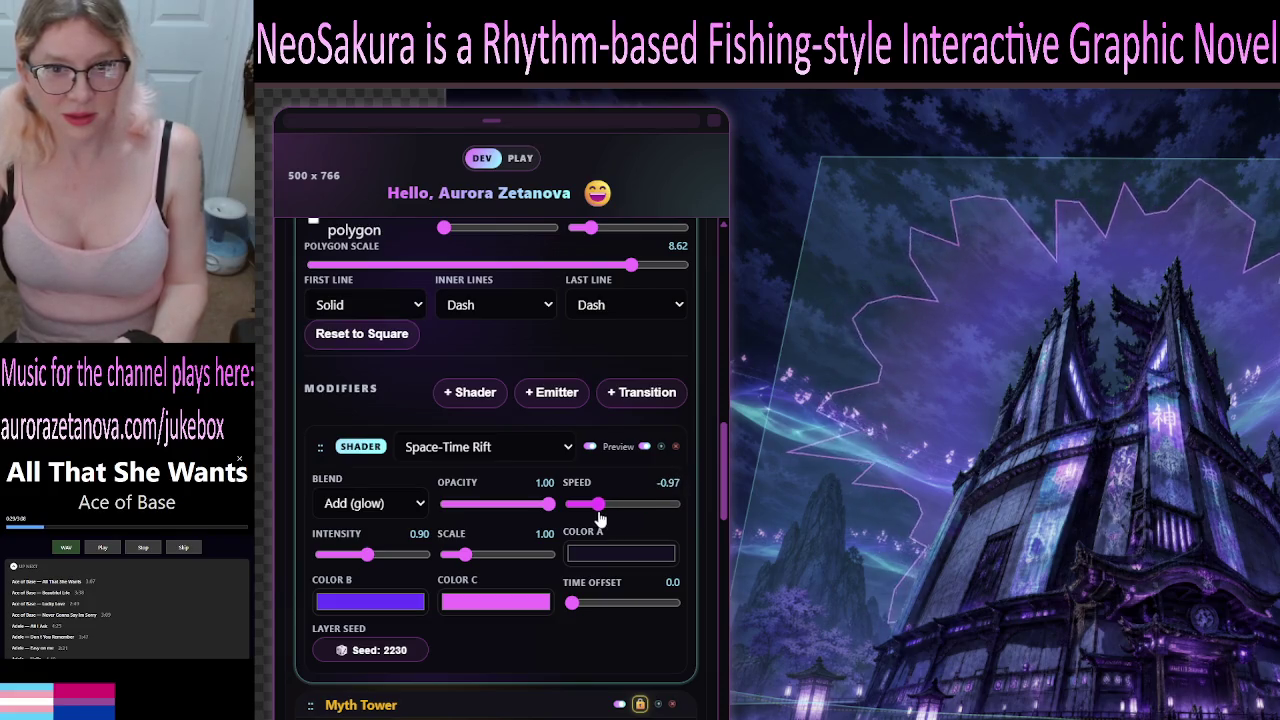
{"action": "mouse_move", "coordinate": [367, 555]}
{"action": "left_mouse_down"}
{"action": "mouse_move", "coordinate": [428, 572]}
{"action": "mouse_move", "coordinate": [358, 570]}
{"action": "mouse_move", "coordinate": [429, 581]}
{"action": "mouse_move", "coordinate": [477, 553]}
{"action": "mouse_move", "coordinate": [491, 569]}
{"action": "mouse_move", "coordinate": [453, 588]}
{"action": "mouse_move", "coordinate": [471, 594]}
{"action": "left_mouse_up"}
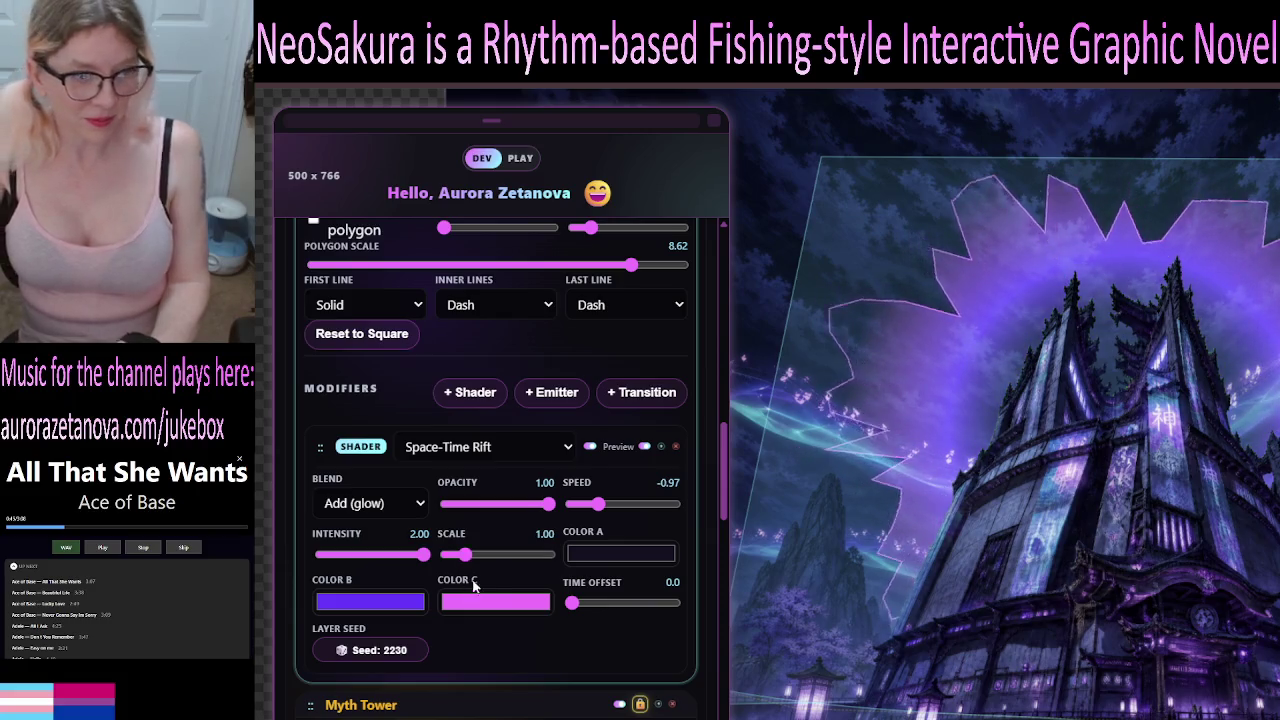
{"action": "left_click_drag", "start_coordinate": [573, 603], "coordinate": [625, 617]}
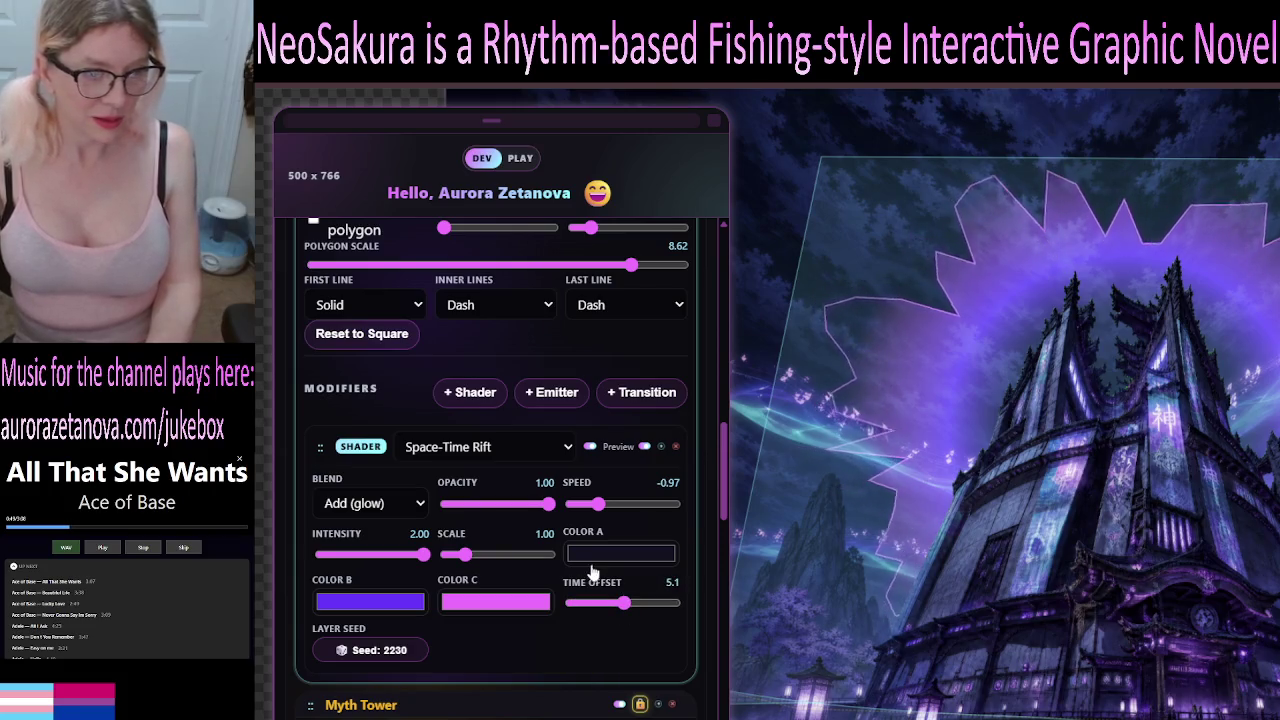
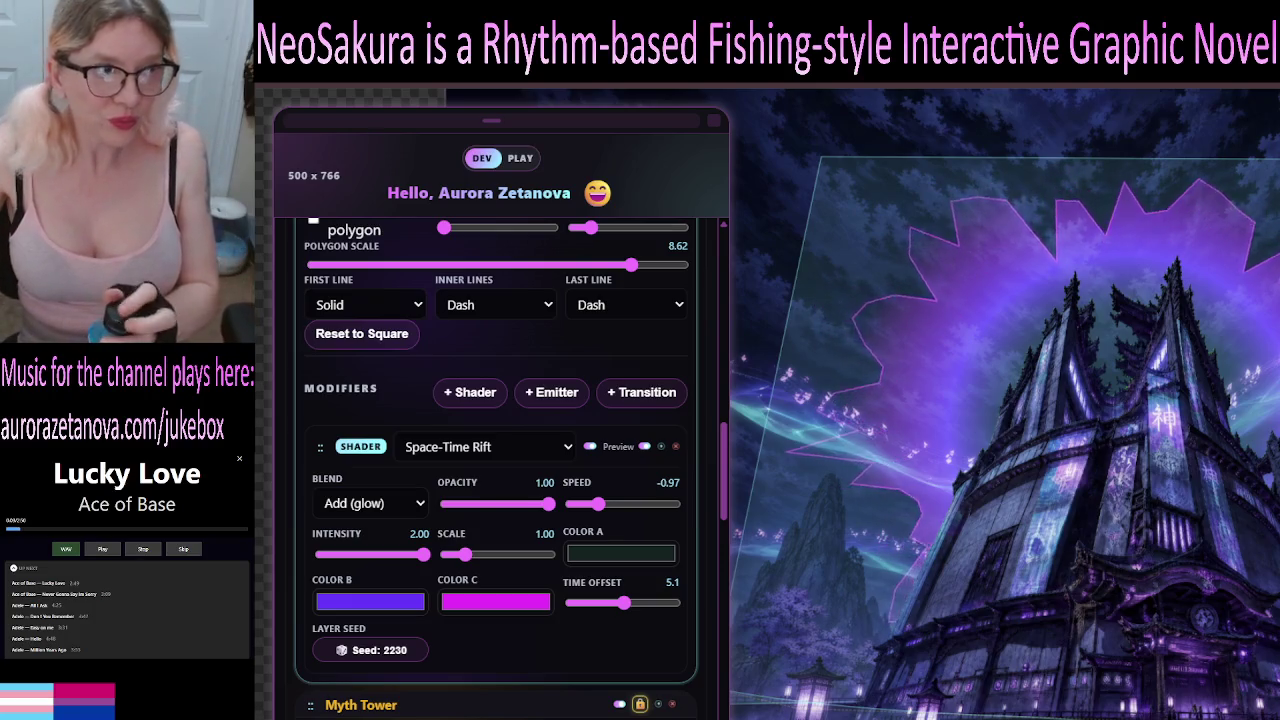
Reload the editor page and expand the Neo Editor section to list Scene - E1F1.
{"action": "key", "text": "F5"}
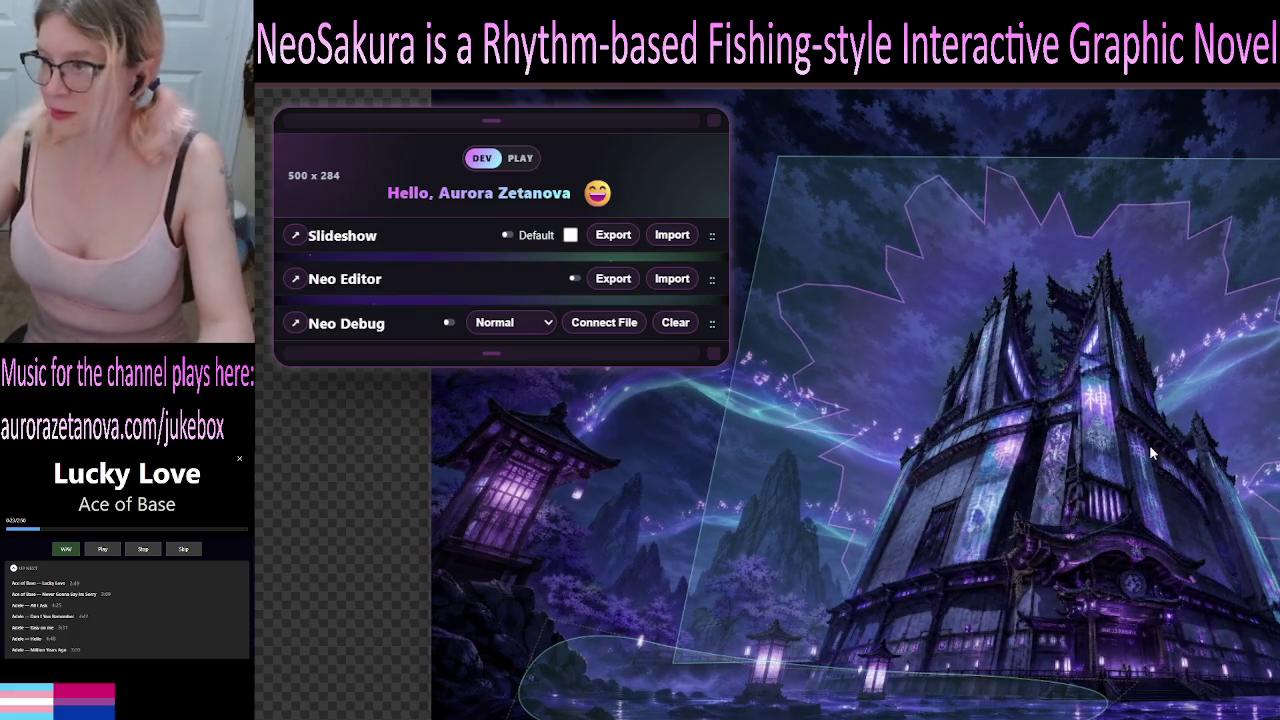
{"action": "left_click", "coordinate": [409, 282]}
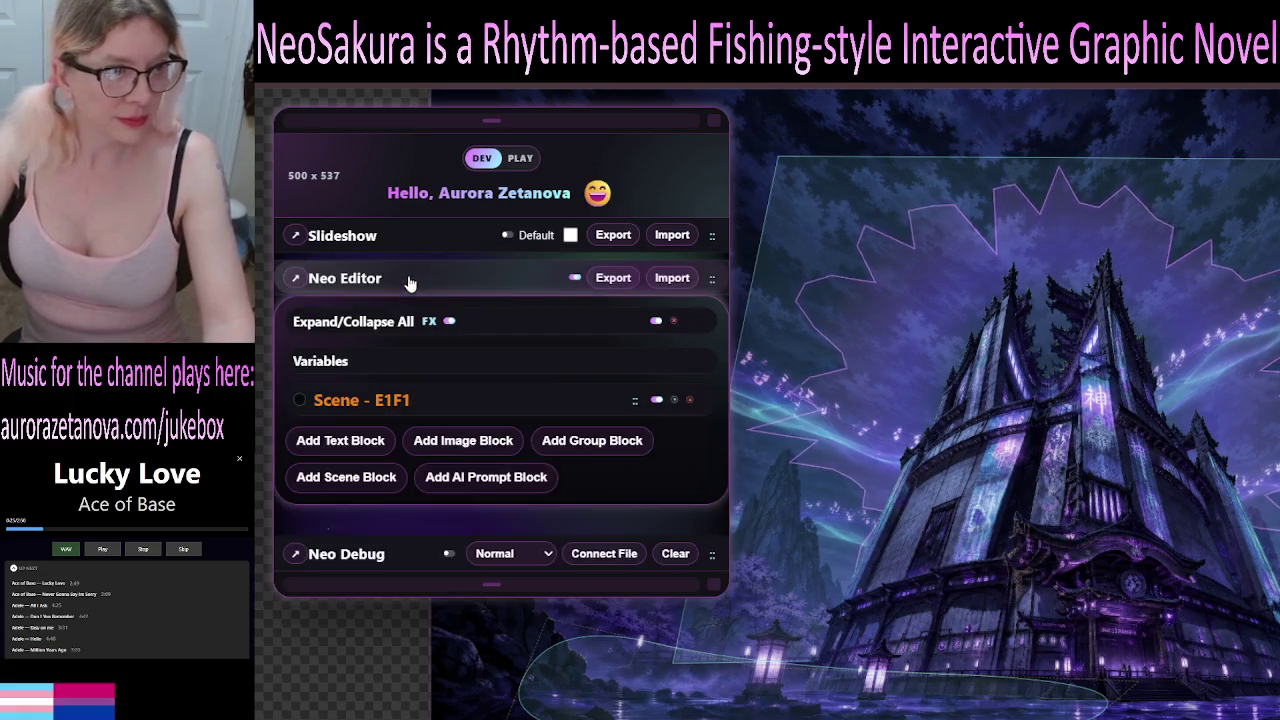
Expand scene E1F1's settings, collapsing and re-expanding the editor sections while looking them over.
{"action": "left_click", "coordinate": [481, 399]}
{"action": "scroll", "coordinate": [520, 390], "scroll_direction": "down", "scroll_amount": 2}
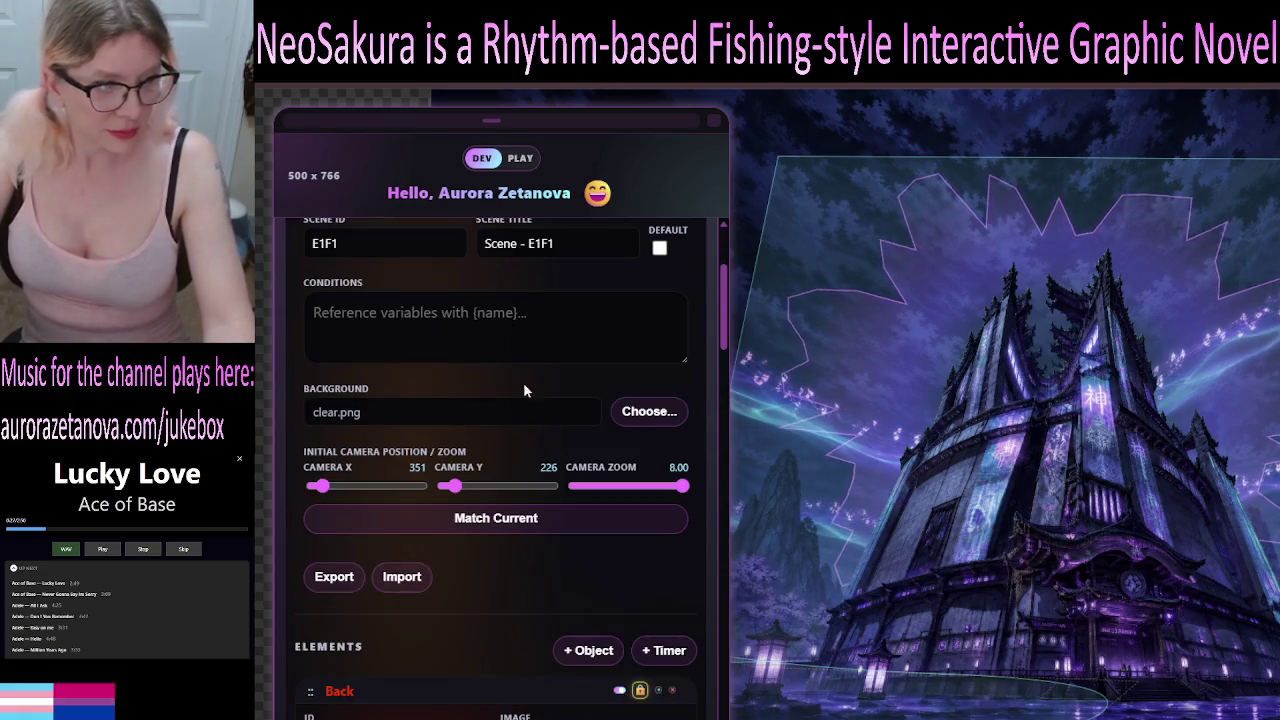
{"action": "scroll", "coordinate": [559, 405], "scroll_direction": "down", "scroll_amount": 4}
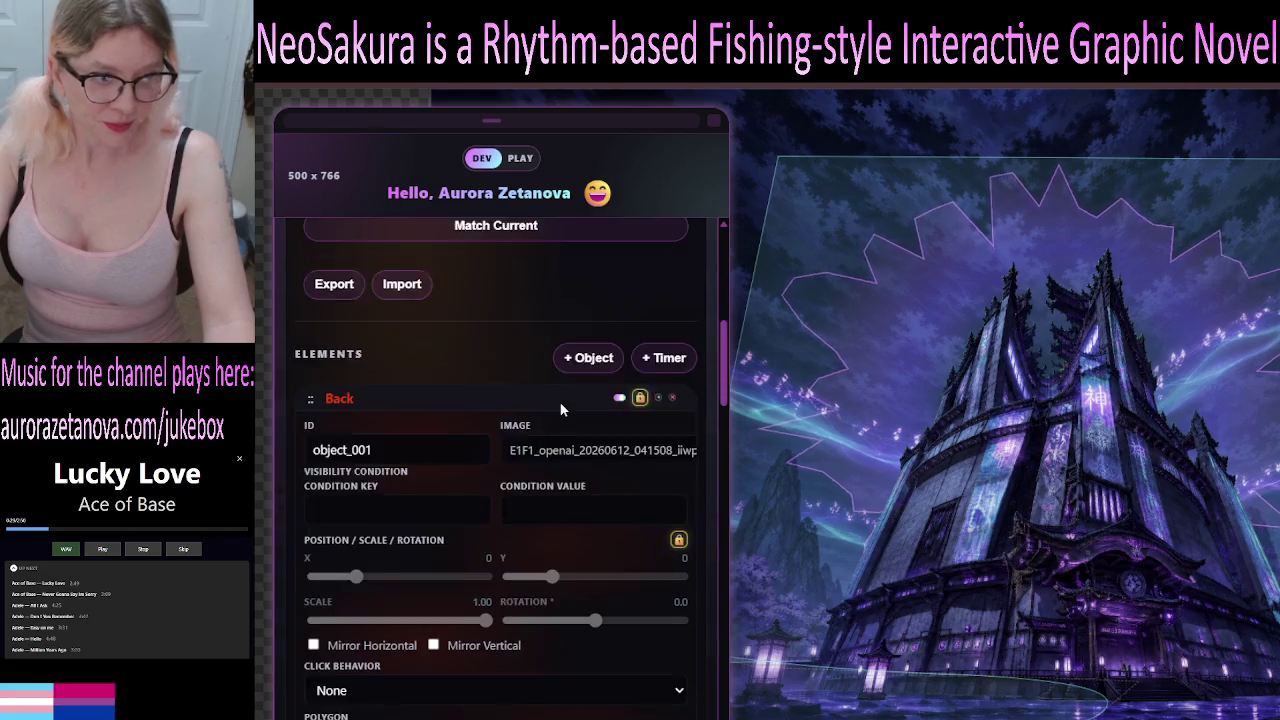
{"action": "scroll", "coordinate": [556, 415], "scroll_direction": "up", "scroll_amount": 4}
{"action": "scroll", "coordinate": [556, 419], "scroll_direction": "up", "scroll_amount": 3}
{"action": "left_click", "coordinate": [357, 325]}
{"action": "left_click", "coordinate": [355, 334]}
{"action": "scroll", "coordinate": [355, 338], "scroll_direction": "down", "scroll_amount": 4}
{"action": "scroll", "coordinate": [355, 334], "scroll_direction": "up", "scroll_amount": 4}
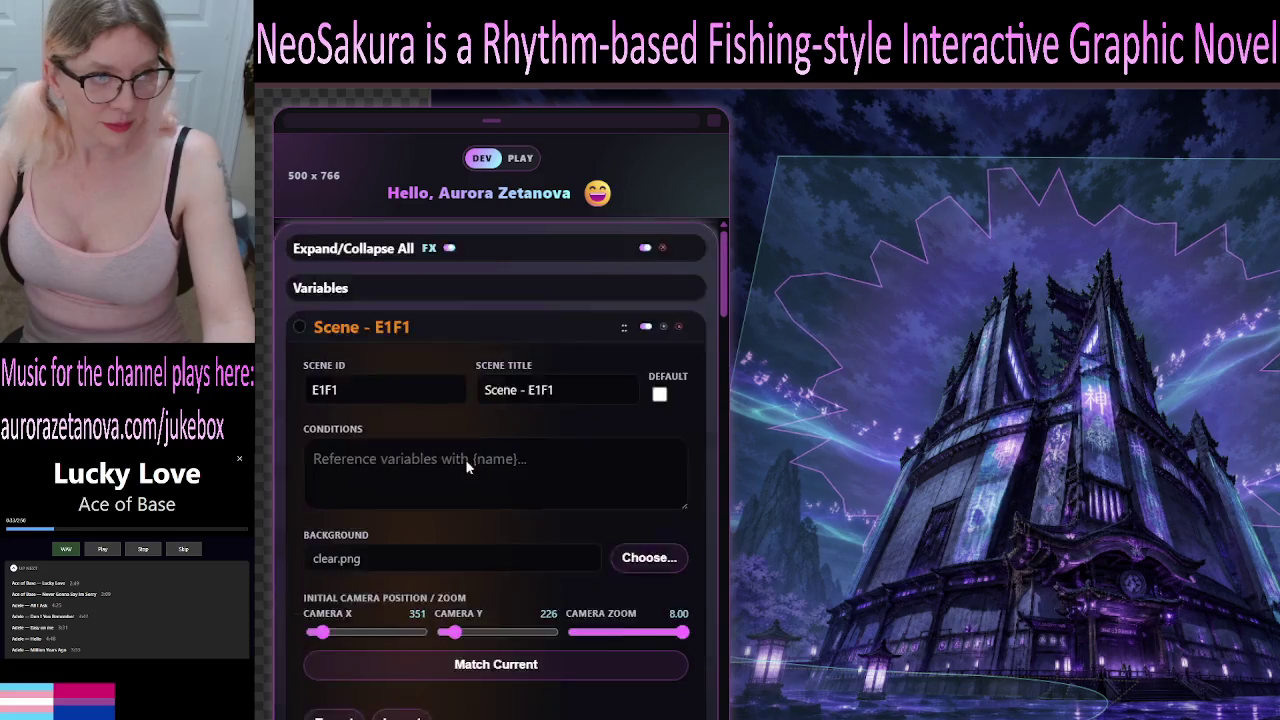
{"action": "left_click", "coordinate": [352, 325]}
{"action": "left_click", "coordinate": [397, 400]}
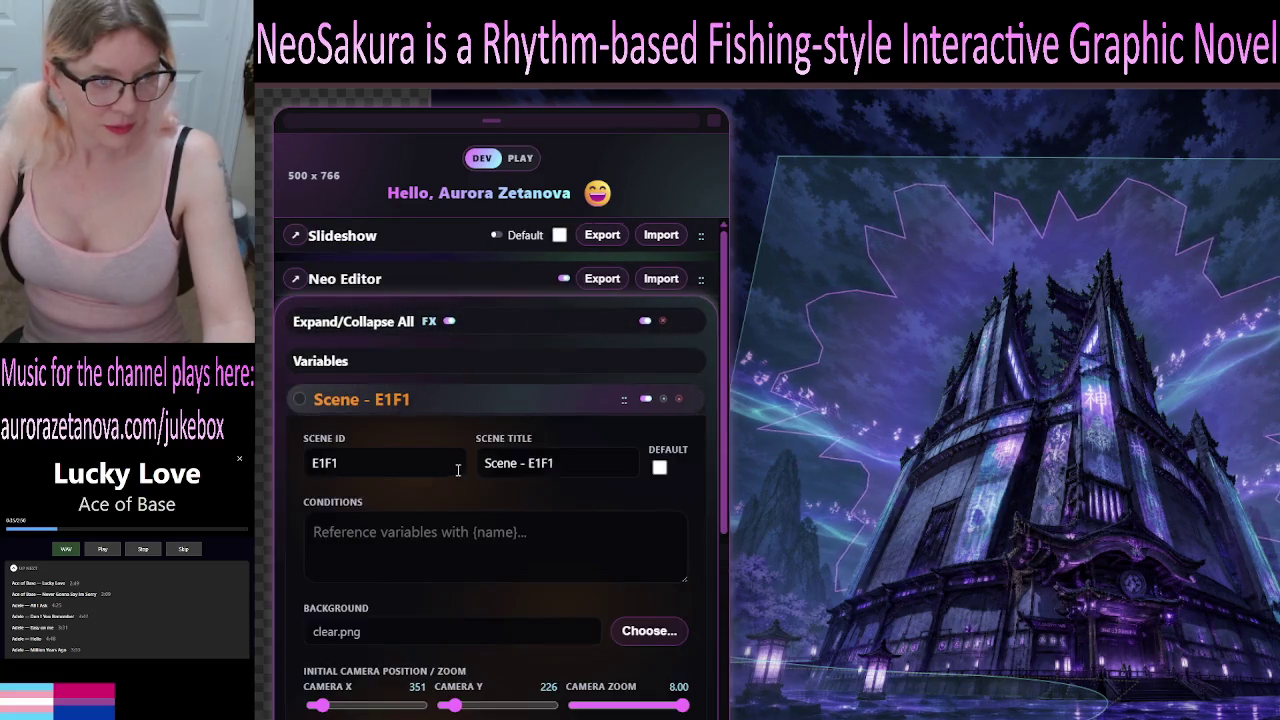
{"action": "scroll", "coordinate": [457, 466], "scroll_direction": "down", "scroll_amount": 4}
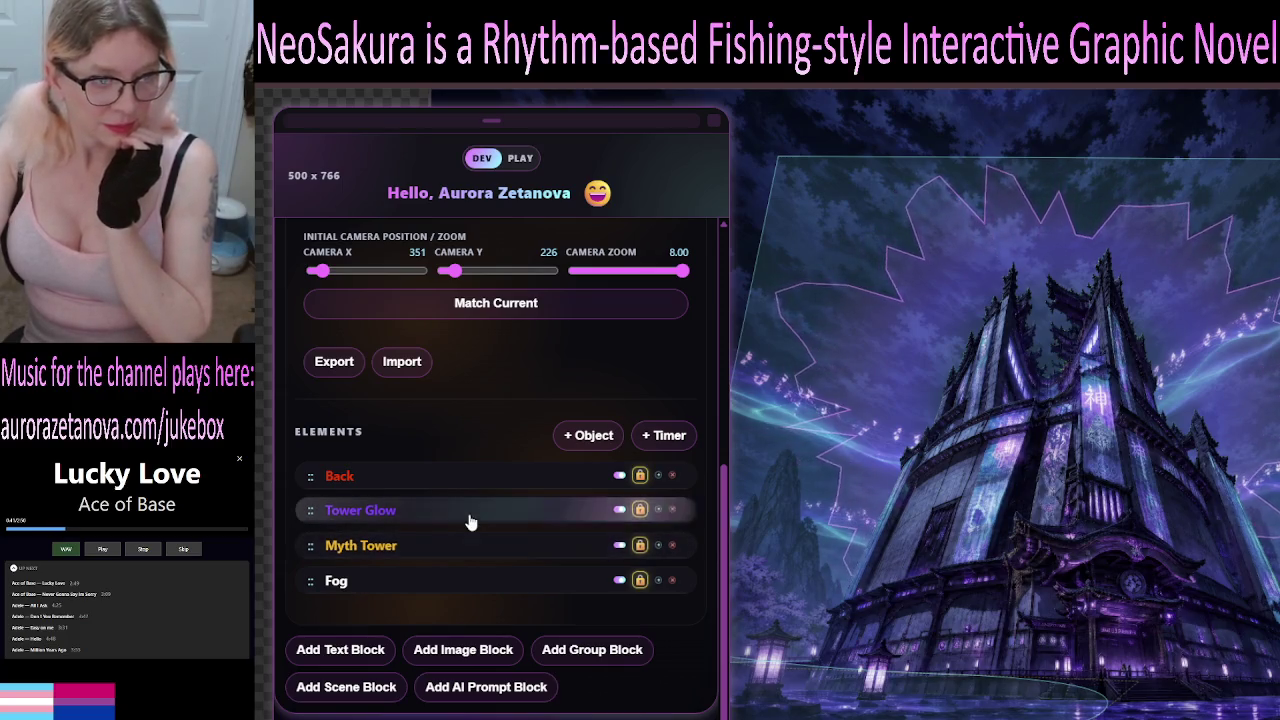
Lock the Back element in place, then collapse the Back, Myth Tower and Fog rows.
{"action": "left_click", "coordinate": [485, 512]}
{"action": "scroll", "coordinate": [494, 522], "scroll_direction": "down", "scroll_amount": 2}
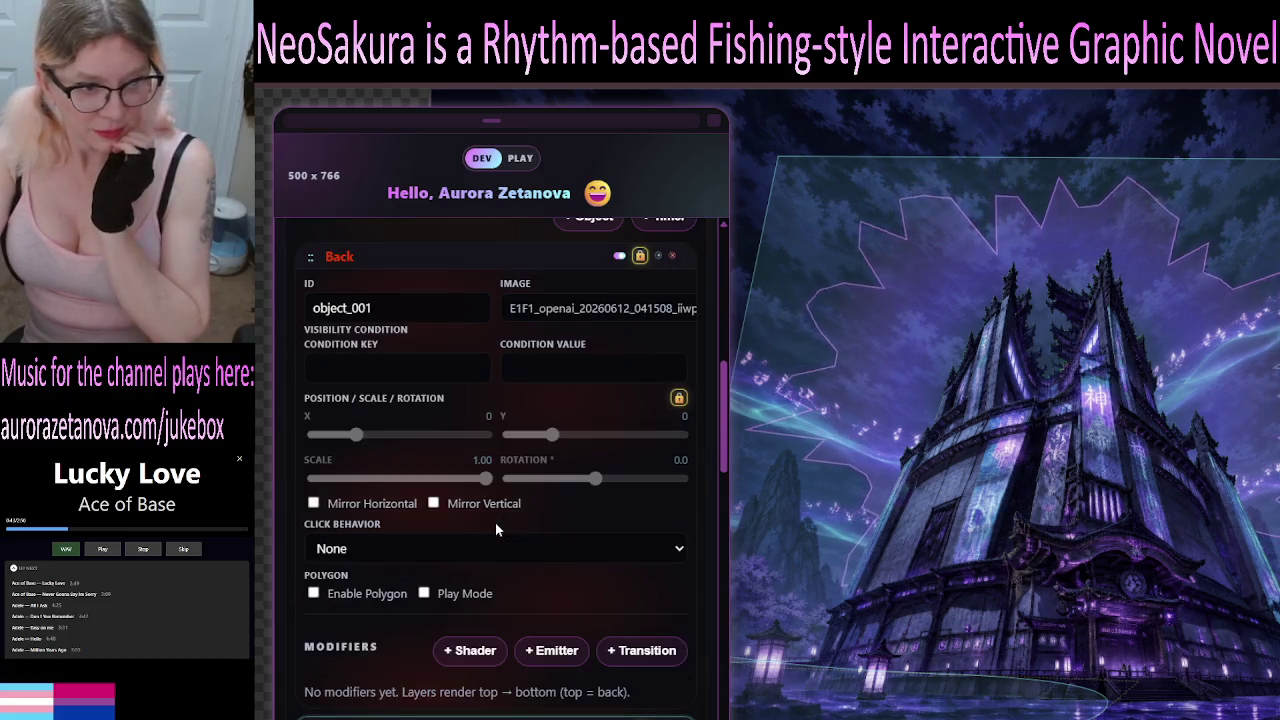
{"action": "left_click", "coordinate": [640, 256]}
{"action": "left_click", "coordinate": [539, 262]}
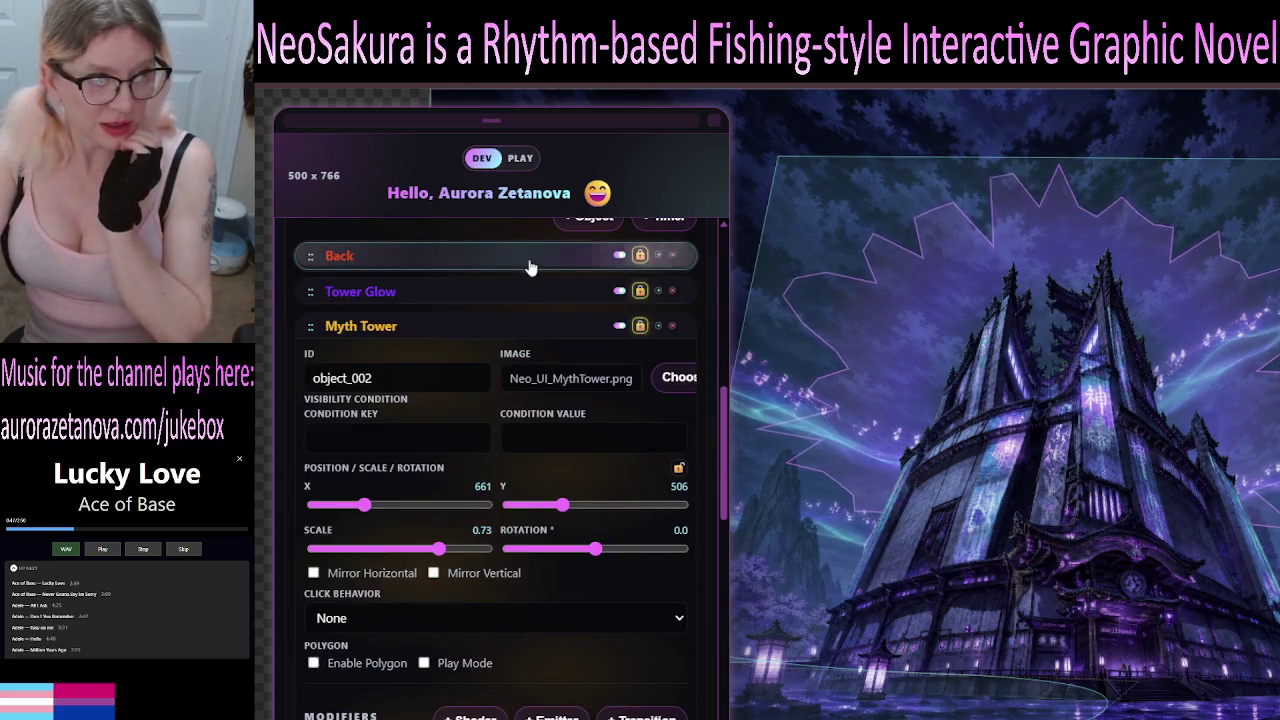
{"action": "left_click", "coordinate": [420, 330]}
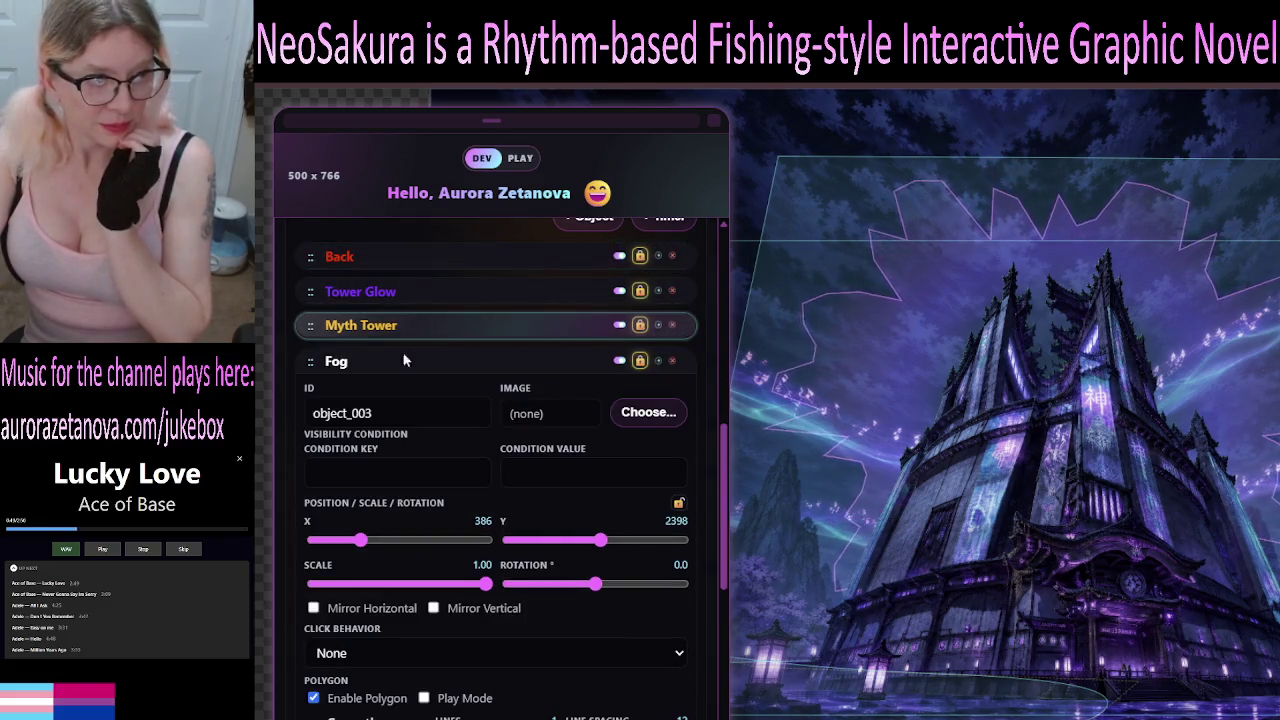
{"action": "left_click", "coordinate": [425, 361]}
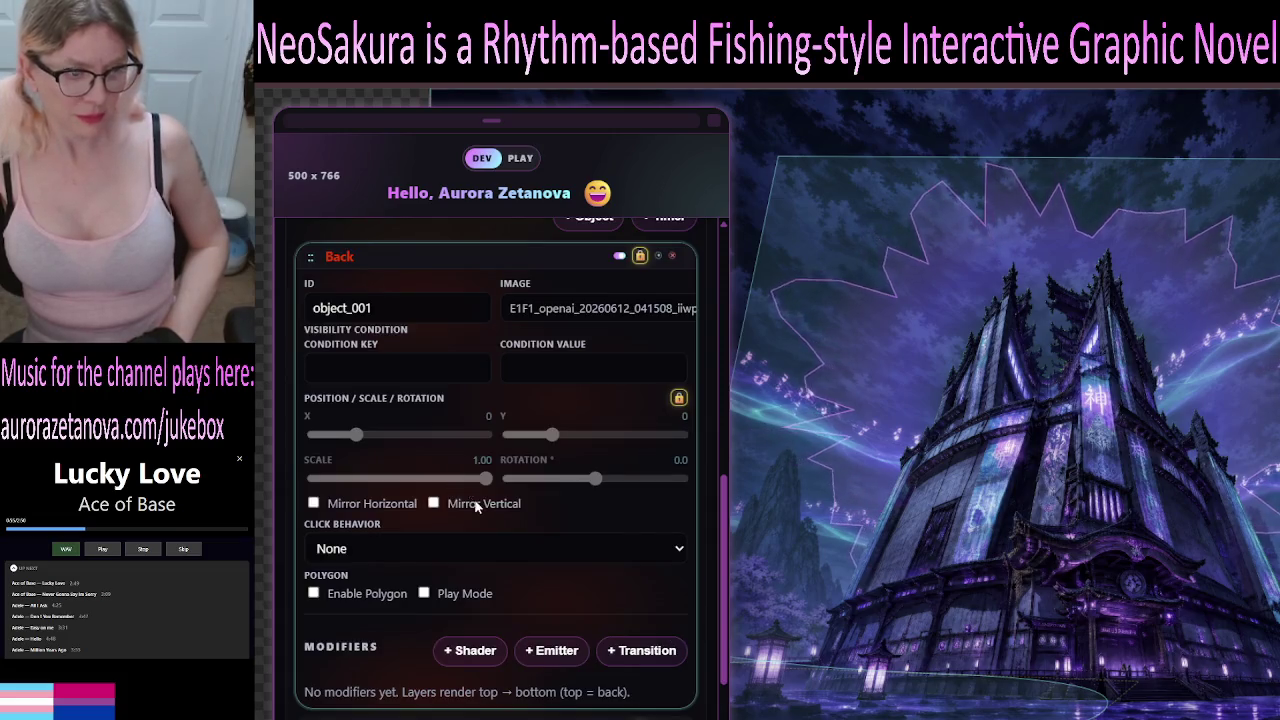
{"action": "scroll", "coordinate": [478, 507], "scroll_direction": "down", "scroll_amount": 2}
{"action": "scroll", "coordinate": [509, 277], "scroll_direction": "up", "scroll_amount": 1}
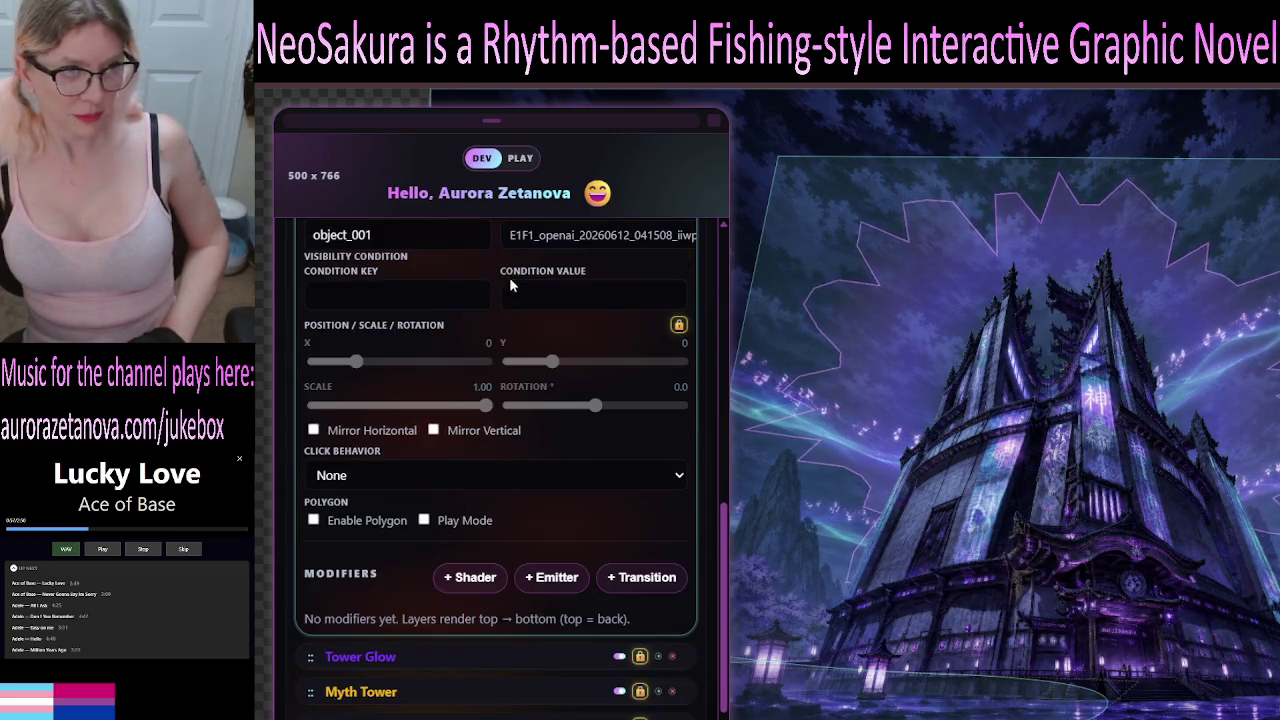
{"action": "scroll", "coordinate": [480, 300], "scroll_direction": "up", "scroll_amount": 2}
{"action": "left_click", "coordinate": [475, 332]}
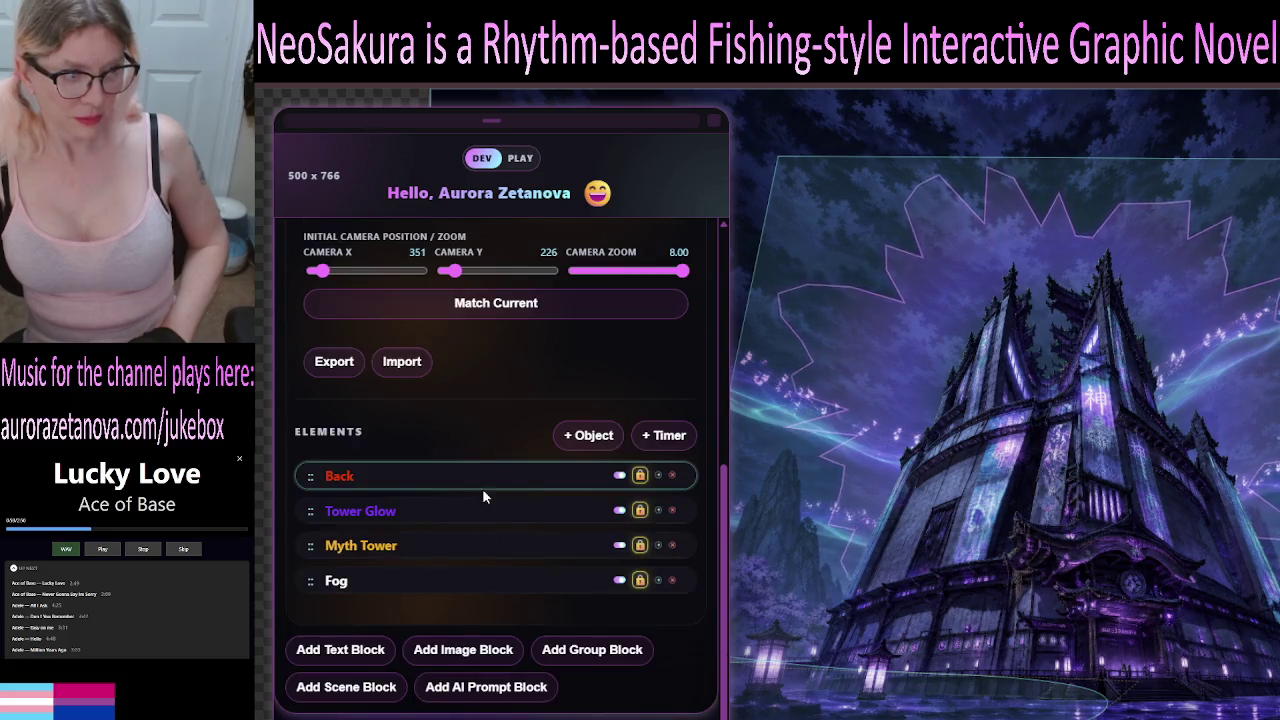
In Tower Glow's Space-Time Rift shader, set inner scale to 0.60 and intensity to 1.95.
{"action": "left_click", "coordinate": [518, 515]}
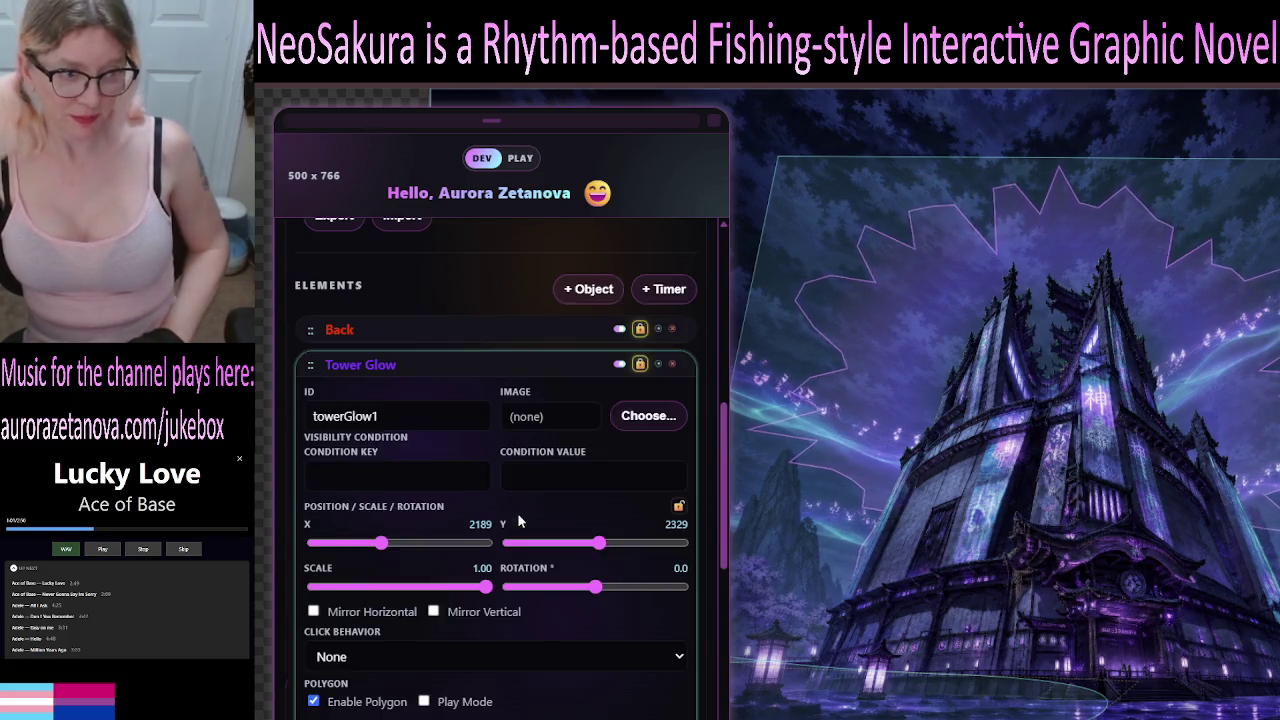
{"action": "scroll", "coordinate": [582, 512], "scroll_direction": "down", "scroll_amount": 5}
{"action": "scroll", "coordinate": [585, 517], "scroll_direction": "down", "scroll_amount": 4}
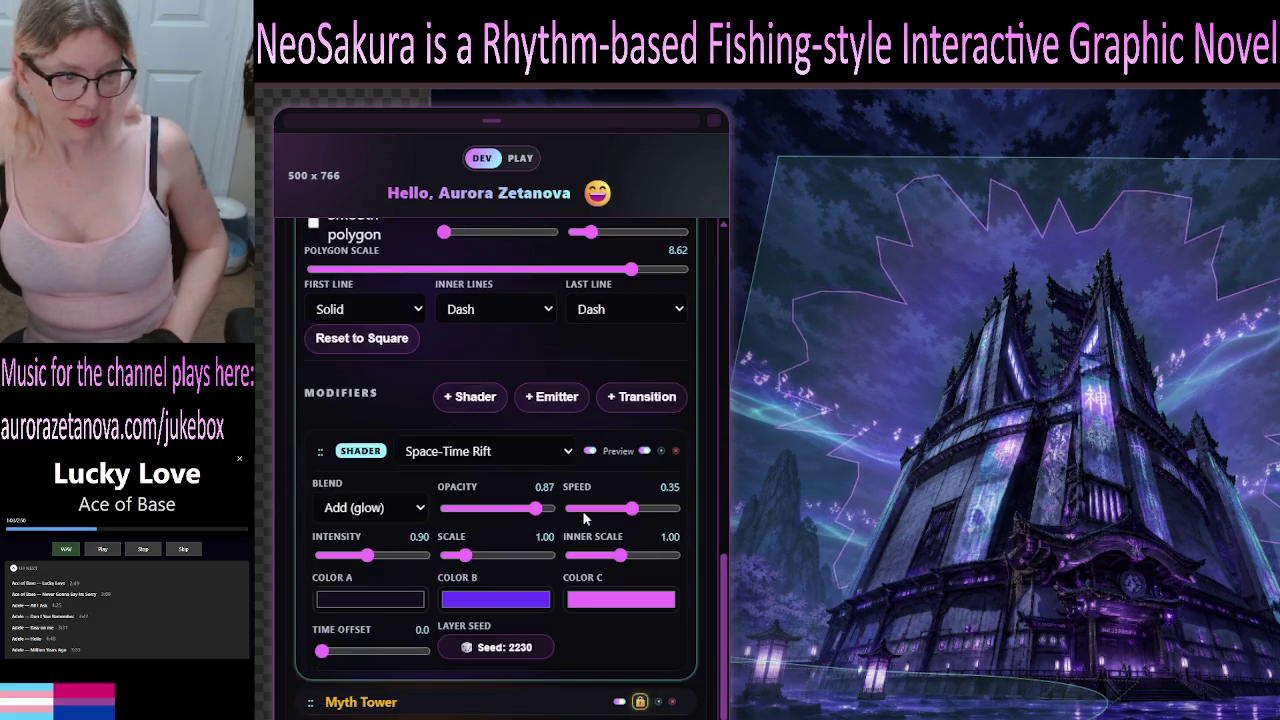
{"action": "scroll", "coordinate": [585, 517], "scroll_direction": "up", "scroll_amount": 5}
{"action": "scroll", "coordinate": [585, 517], "scroll_direction": "up", "scroll_amount": 2}
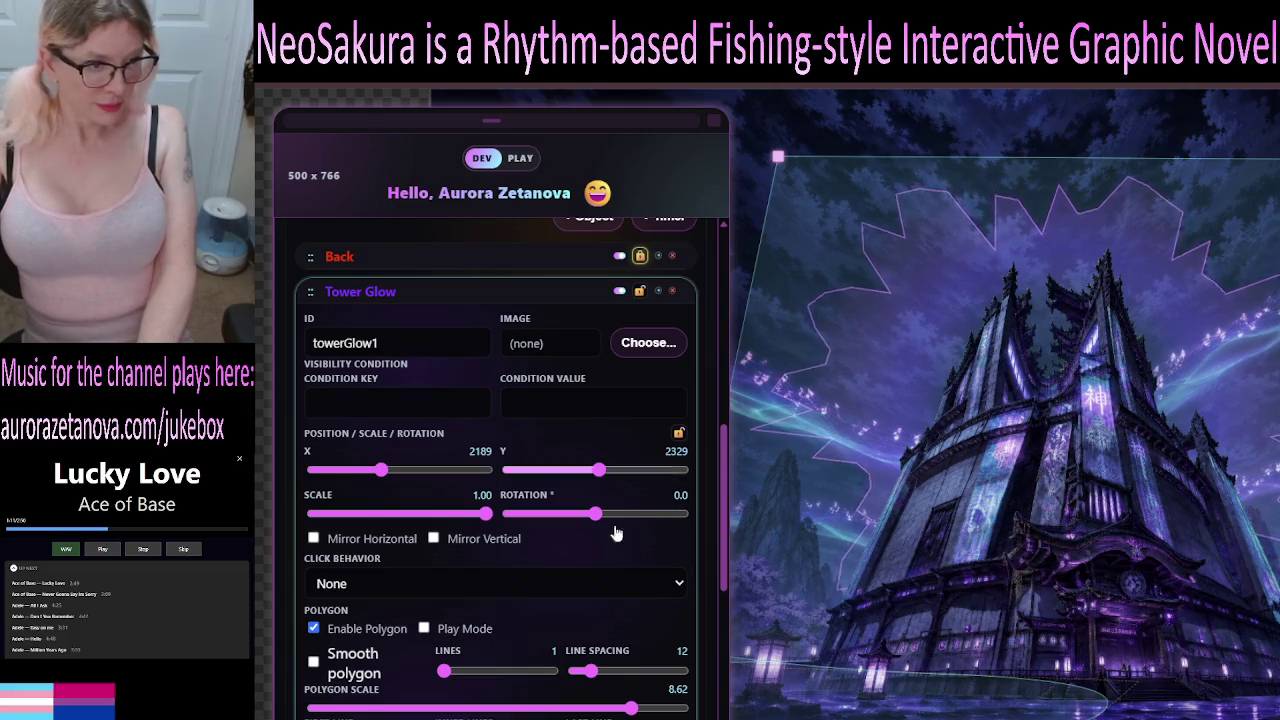
{"action": "scroll", "coordinate": [610, 420], "scroll_direction": "down", "scroll_amount": 2}
{"action": "scroll", "coordinate": [570, 445], "scroll_direction": "down", "scroll_amount": 3}
{"action": "scroll", "coordinate": [558, 453], "scroll_direction": "down", "scroll_amount": 2}
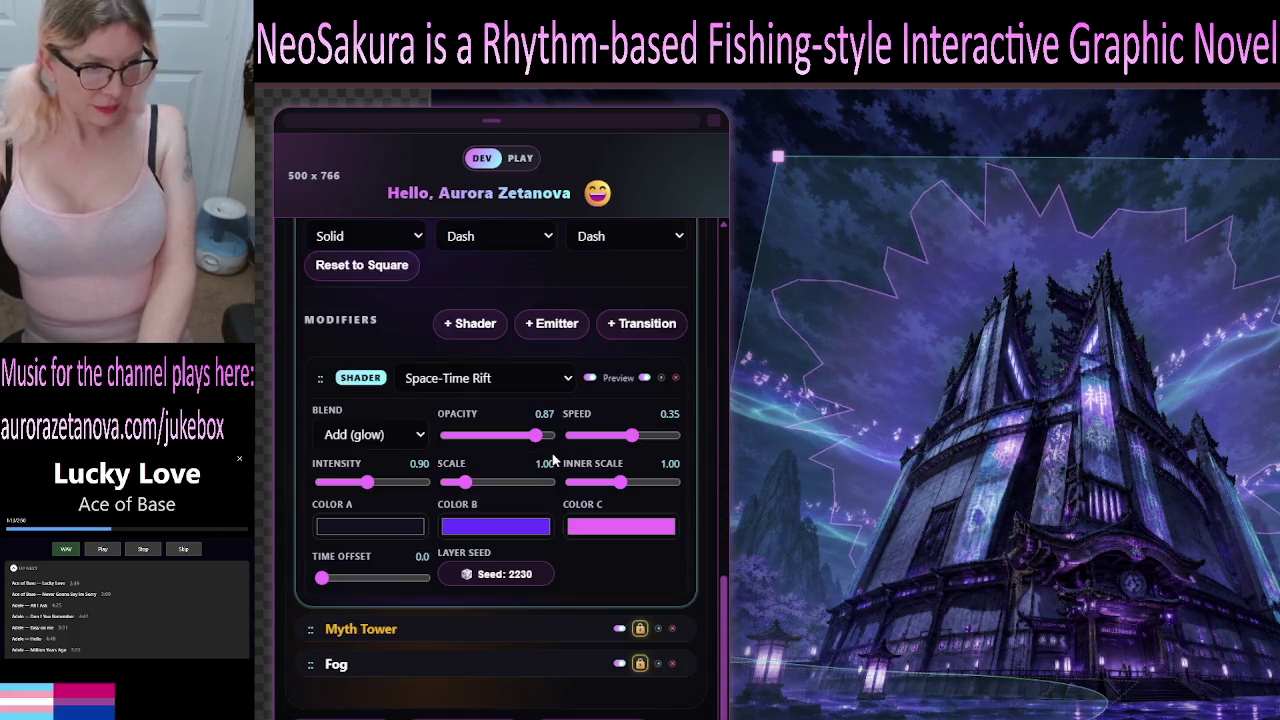
{"action": "mouse_move", "coordinate": [622, 485]}
{"action": "left_mouse_down"}
{"action": "mouse_move", "coordinate": [588, 492]}
{"action": "mouse_move", "coordinate": [633, 495]}
{"action": "mouse_move", "coordinate": [600, 500]}
{"action": "left_mouse_up"}
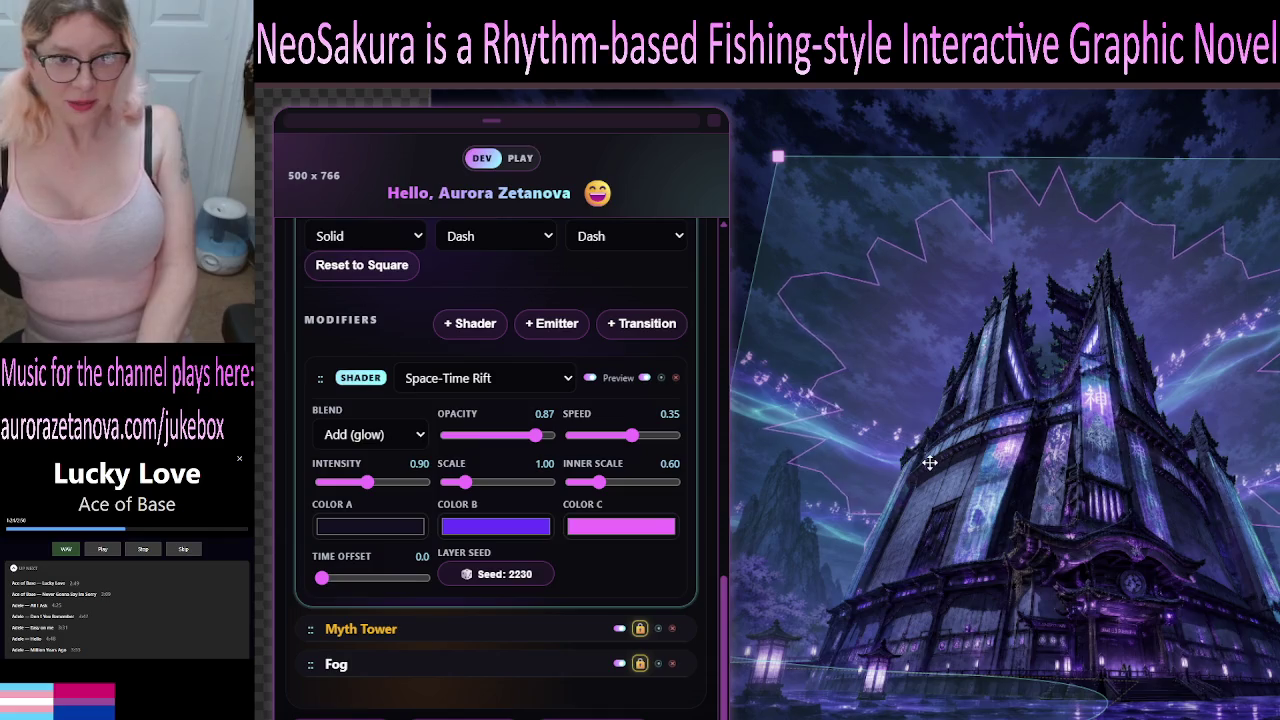
{"action": "mouse_move", "coordinate": [369, 484]}
{"action": "left_mouse_down"}
{"action": "mouse_move", "coordinate": [427, 491]}
{"action": "mouse_move", "coordinate": [405, 490]}
{"action": "mouse_move", "coordinate": [416, 488]}
{"action": "left_mouse_up"}
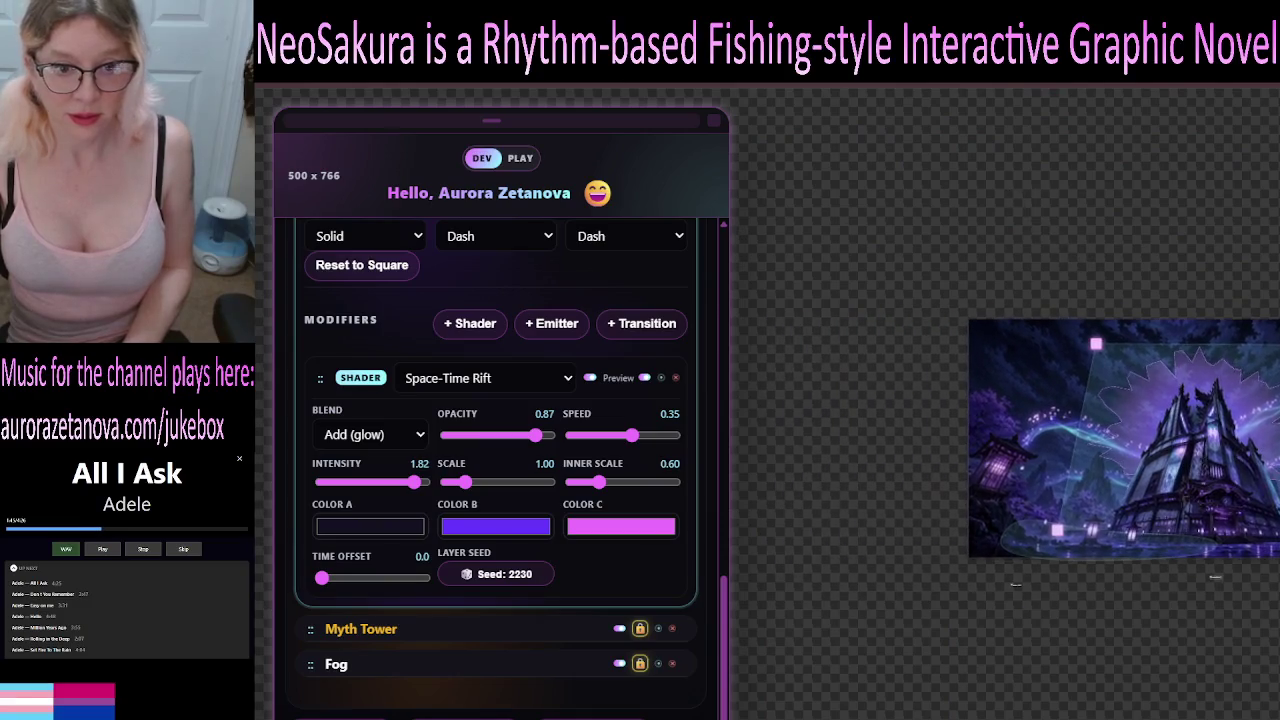
Scroll back up the editor panel after tuning the Space-Time Rift shader.
{"action": "scroll", "coordinate": [450, 285], "scroll_direction": "up", "scroll_amount": 10}
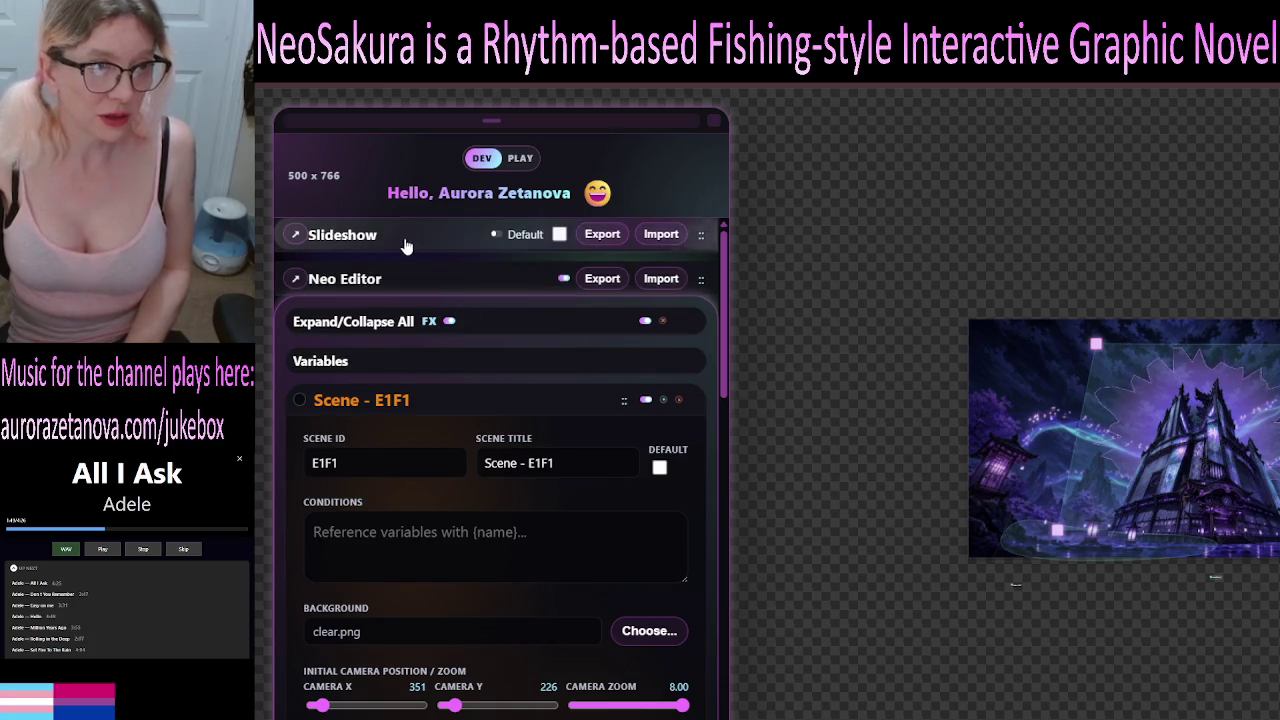
Start the background slideshow, then shrink the panel to the Slideshow, Neo Editor and Neo Debug headers.
{"action": "left_click", "coordinate": [410, 245]}
{"action": "left_click", "coordinate": [478, 272]}
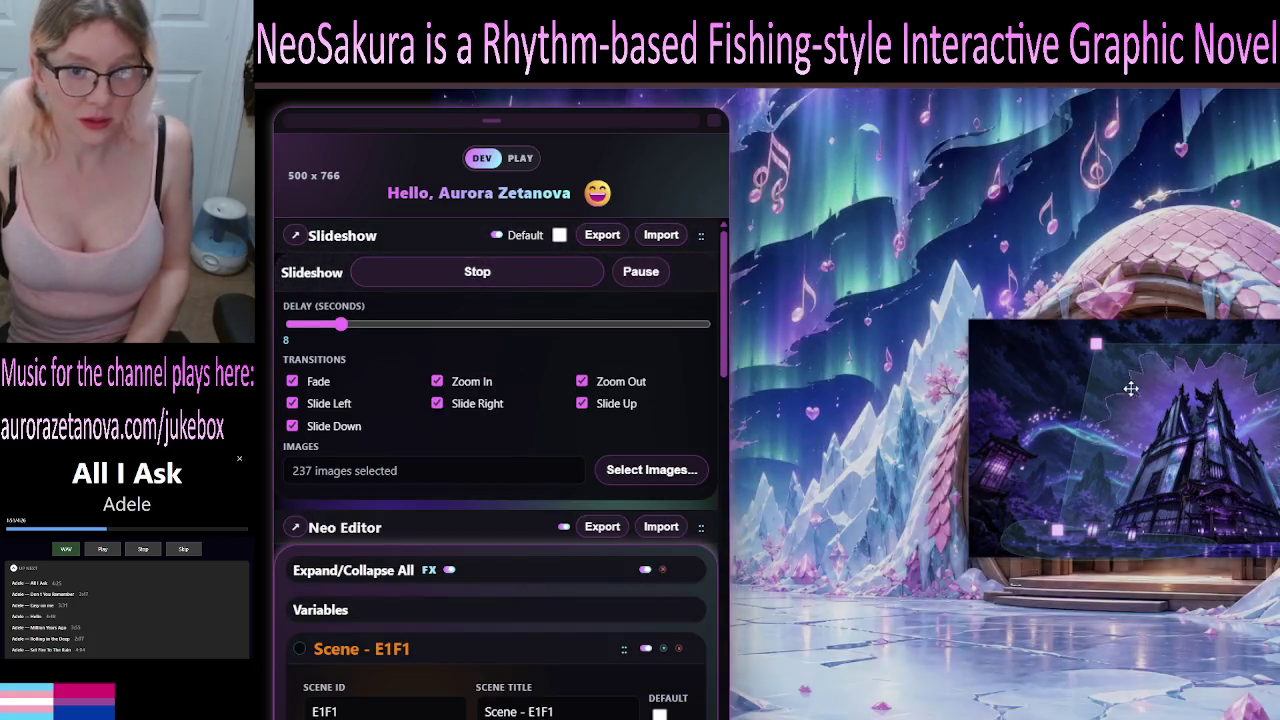
{"action": "left_click", "coordinate": [713, 120]}
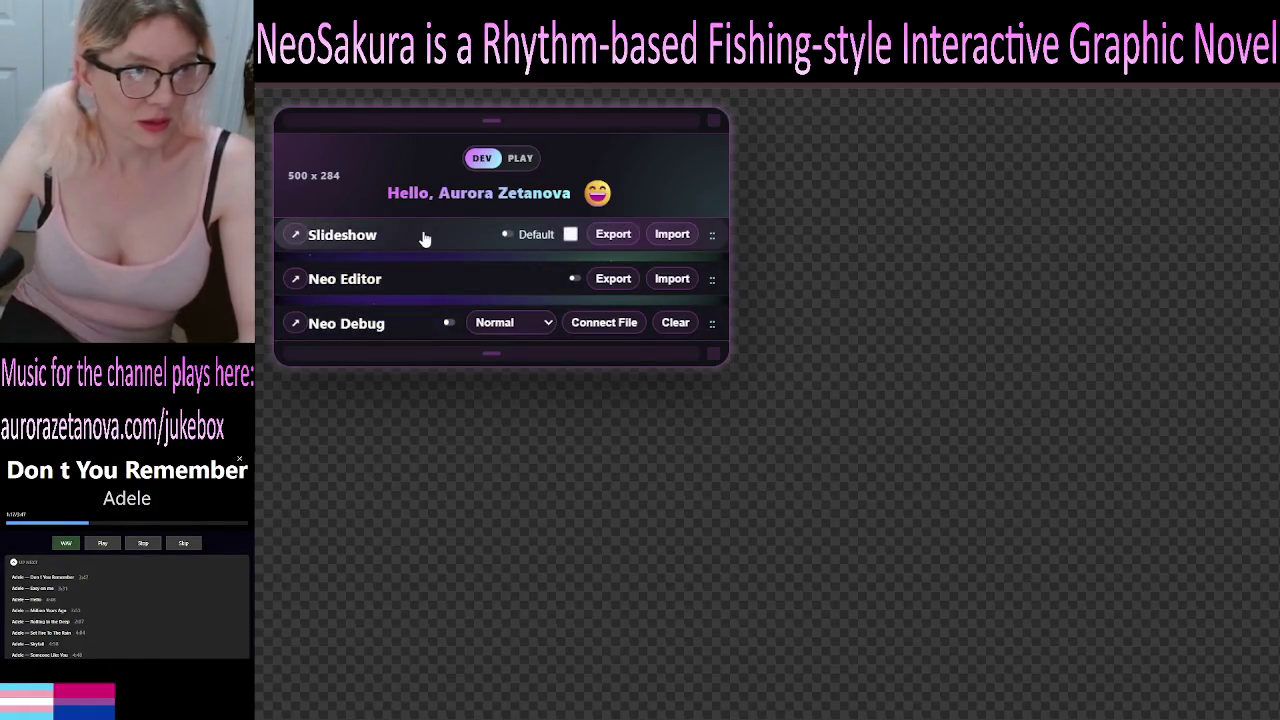
Expand the Neo Editor section and open Scene E1F1's settings.
{"action": "left_click", "coordinate": [404, 282]}
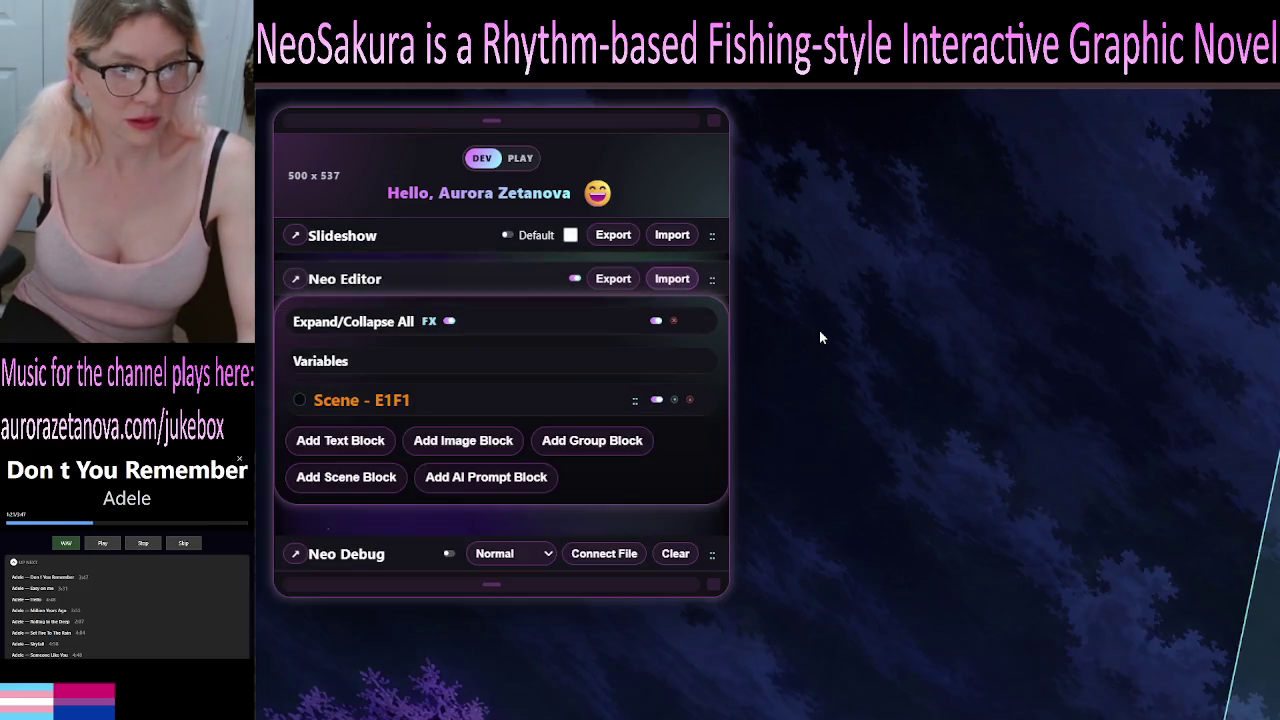
{"action": "left_click", "coordinate": [345, 325]}
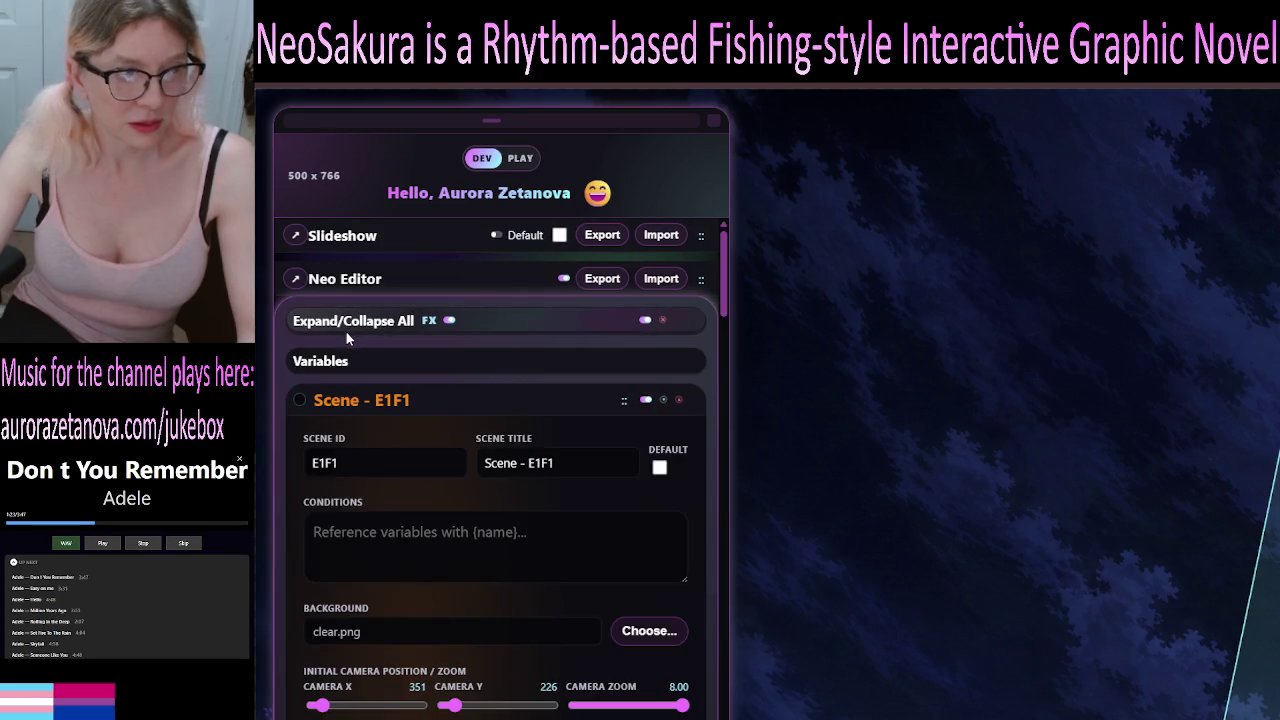
{"action": "left_click", "coordinate": [356, 325]}
{"action": "left_click", "coordinate": [451, 400]}
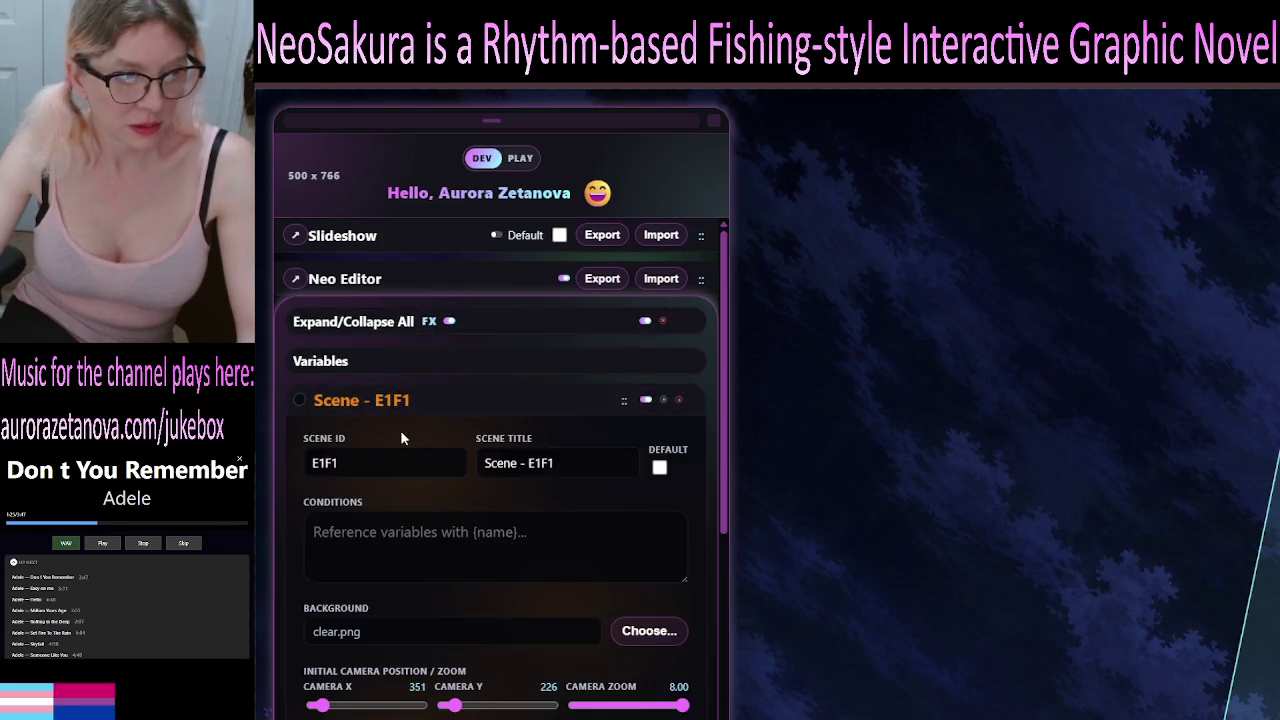
{"action": "scroll", "coordinate": [415, 423], "scroll_direction": "down", "scroll_amount": 4}
Expand the Tower Glow element and scroll through its layer settings.
{"action": "left_click", "coordinate": [420, 492]}
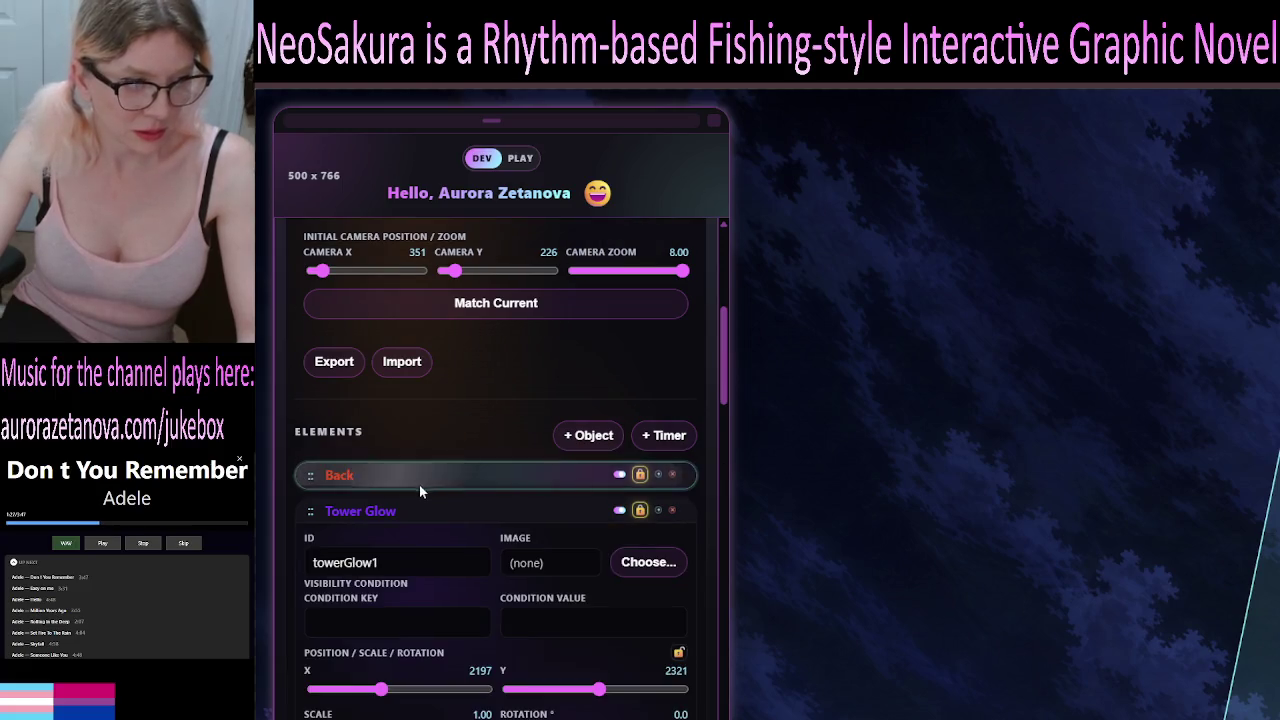
{"action": "scroll", "coordinate": [440, 510], "scroll_direction": "down", "scroll_amount": 4}
{"action": "scroll", "coordinate": [487, 527], "scroll_direction": "up", "scroll_amount": 1}
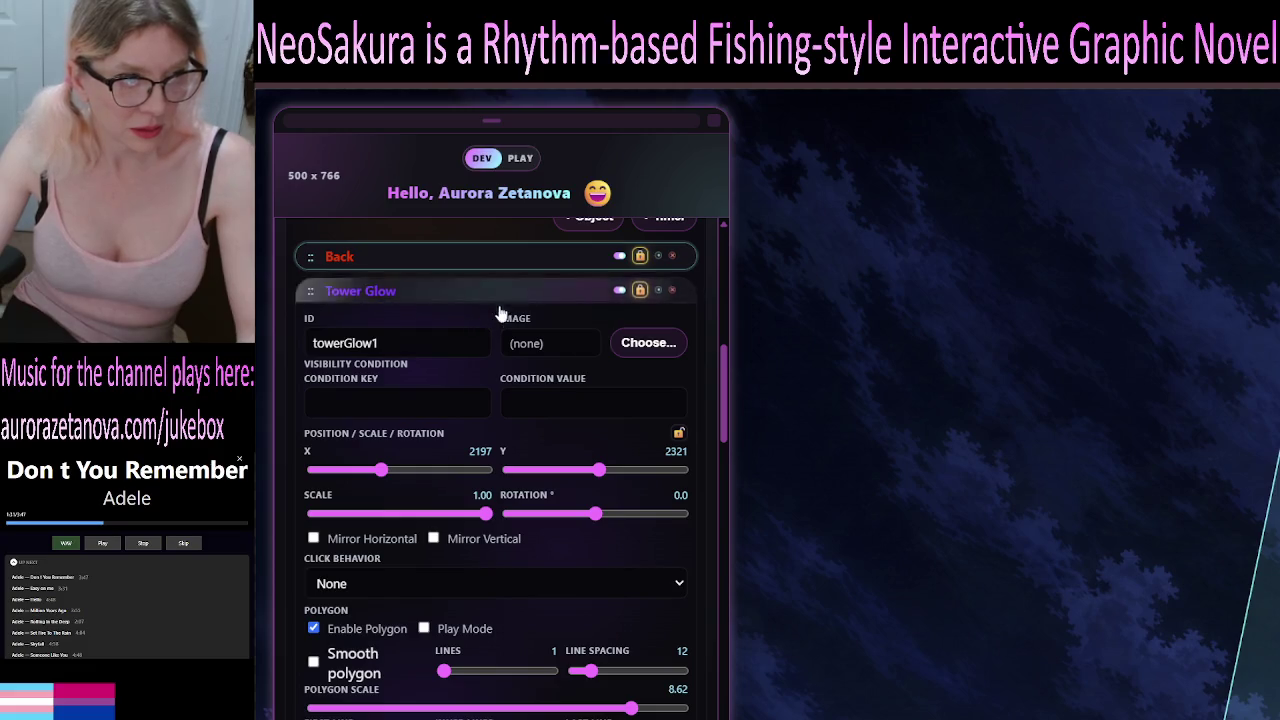
{"action": "scroll", "coordinate": [503, 340], "scroll_direction": "down", "scroll_amount": 5}
{"action": "scroll", "coordinate": [503, 362], "scroll_direction": "down", "scroll_amount": 4}
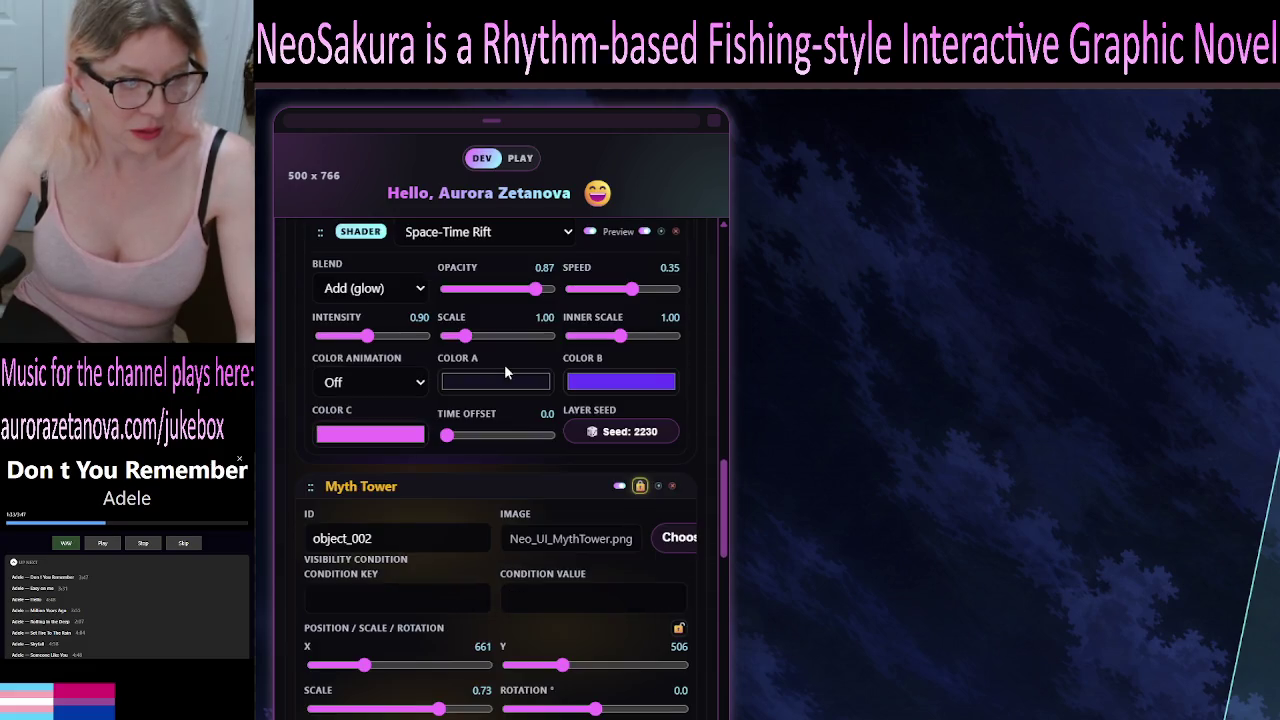
{"action": "scroll", "coordinate": [507, 390], "scroll_direction": "down", "scroll_amount": 4}
{"action": "scroll", "coordinate": [509, 405], "scroll_direction": "down", "scroll_amount": 12}
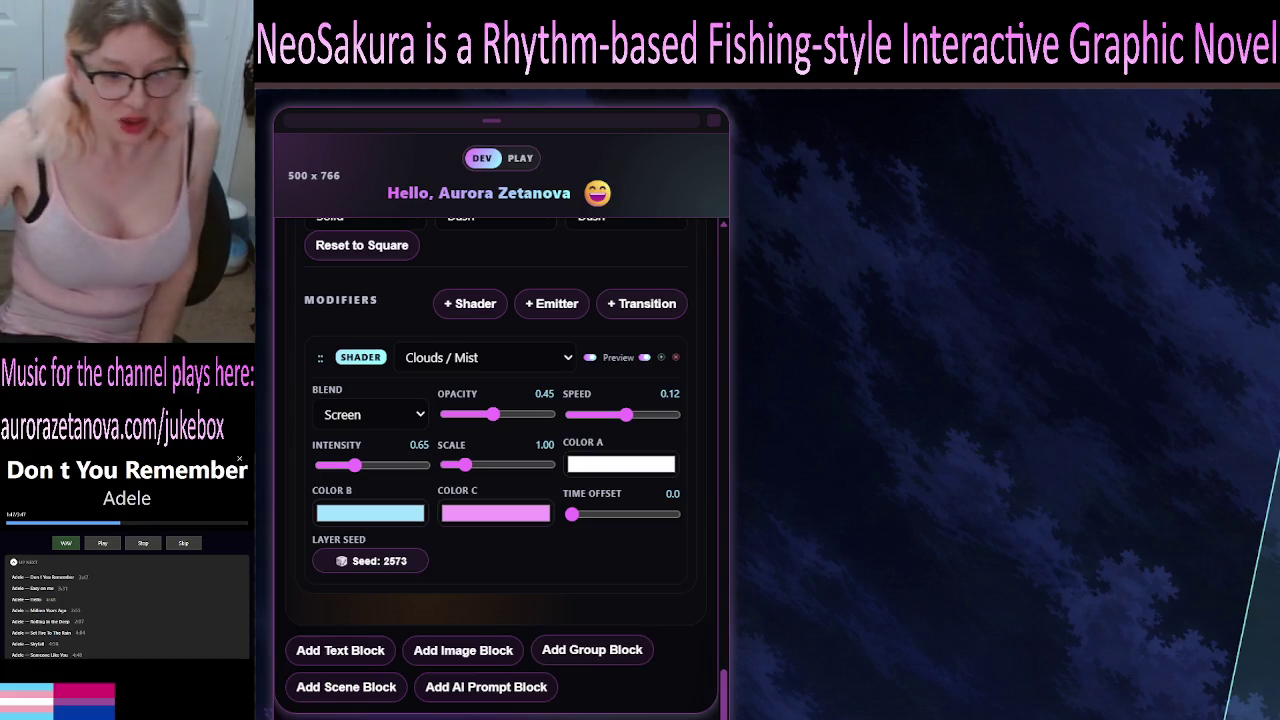
{"action": "scroll", "coordinate": [592, 649], "scroll_direction": "up", "scroll_amount": 15}
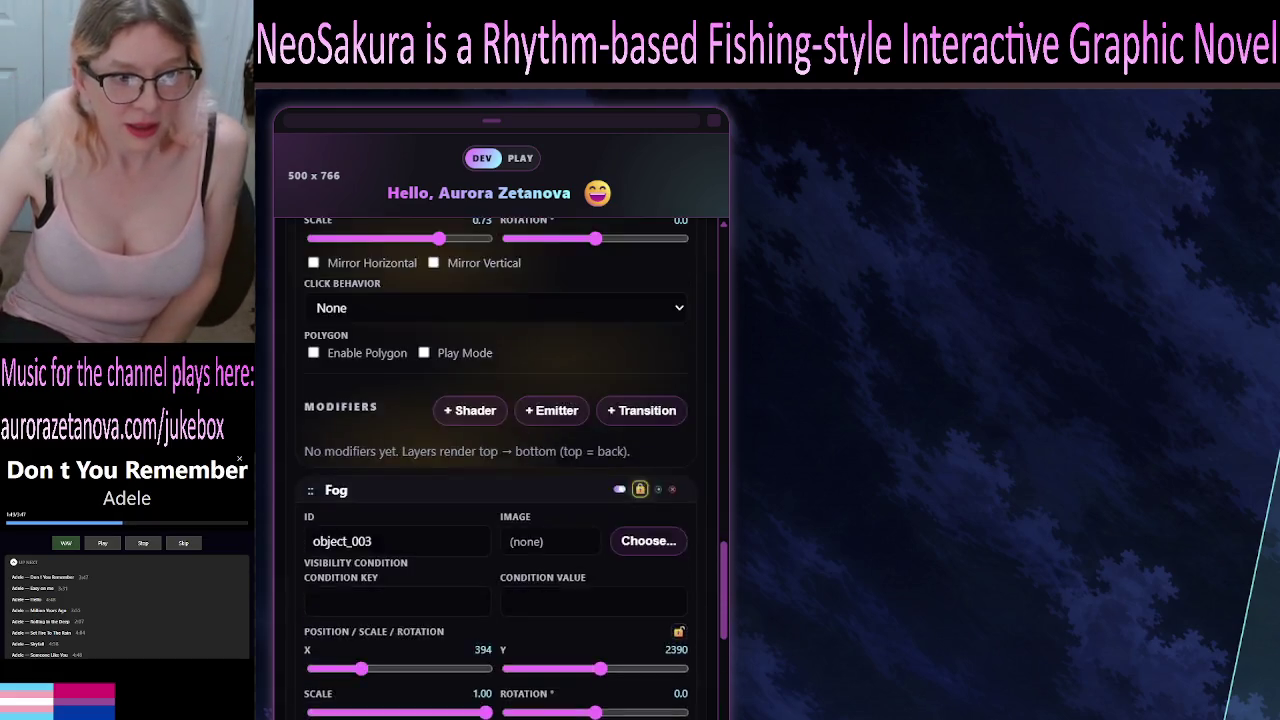
{"action": "scroll", "coordinate": [500, 470], "scroll_direction": "up", "scroll_amount": 5}
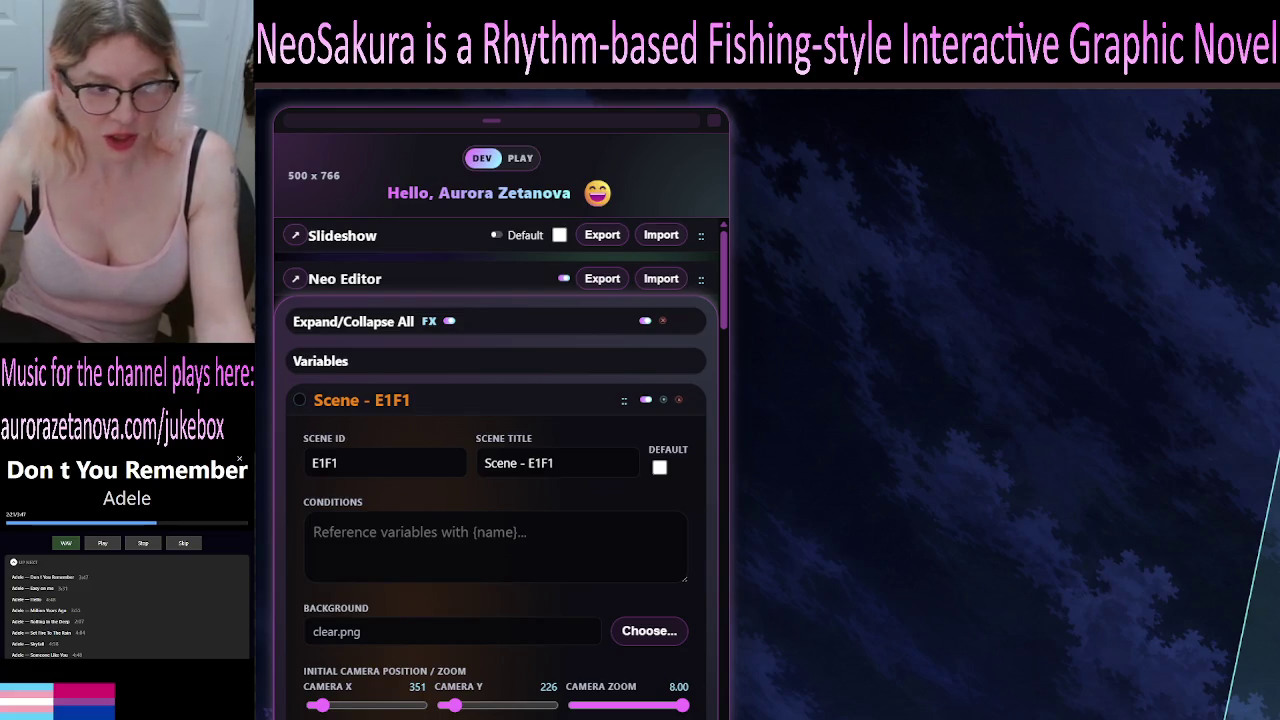
{"action": "scroll", "coordinate": [500, 450], "scroll_direction": "down", "scroll_amount": 1}
{"action": "scroll", "coordinate": [500, 450], "scroll_direction": "up", "scroll_amount": 1}
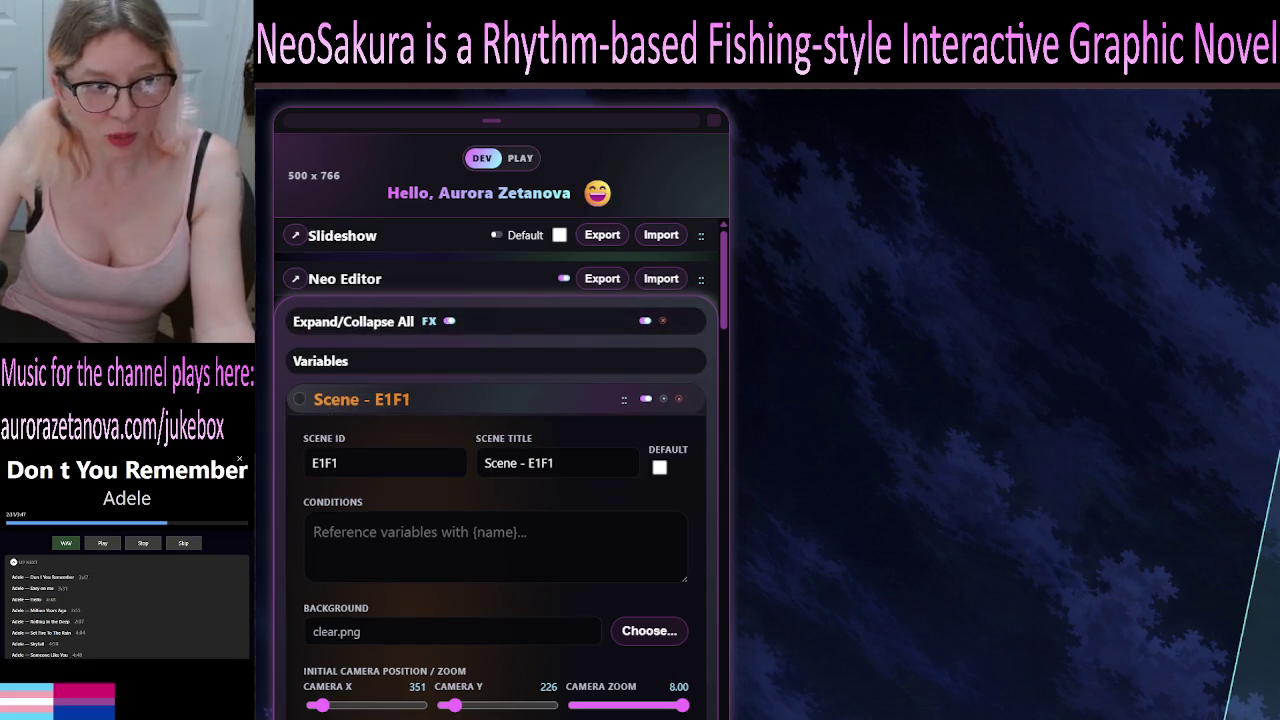
{"action": "scroll", "coordinate": [500, 470], "scroll_direction": "down", "scroll_amount": 8}
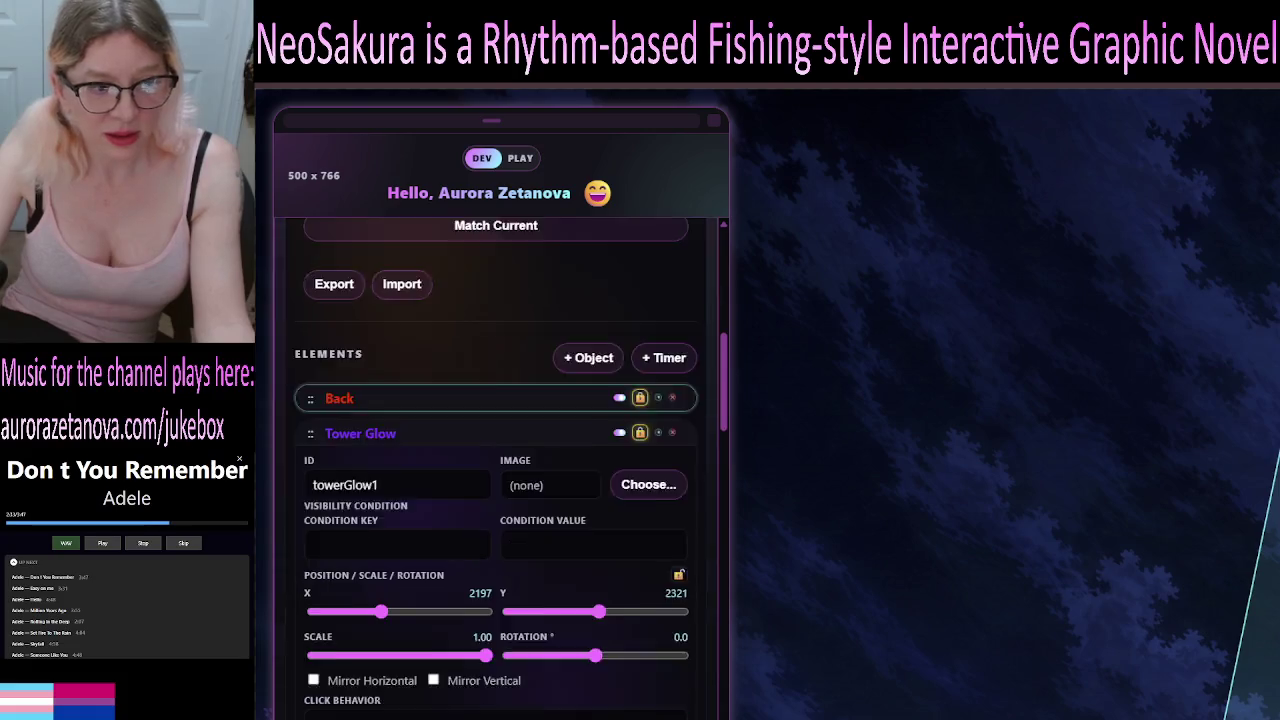
{"action": "scroll", "coordinate": [500, 470], "scroll_direction": "up", "scroll_amount": 2}
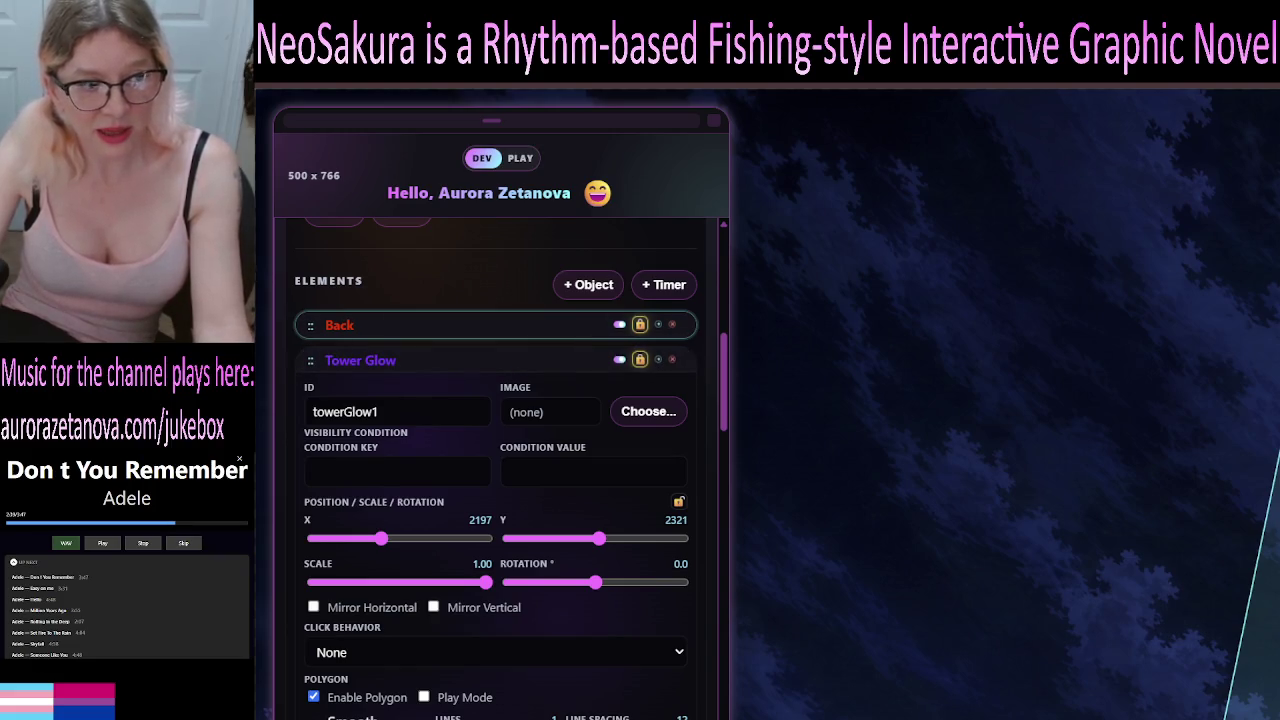
{"action": "scroll", "coordinate": [500, 470], "scroll_direction": "down", "scroll_amount": 2}
{"action": "scroll", "coordinate": [500, 470], "scroll_direction": "down", "scroll_amount": 5}
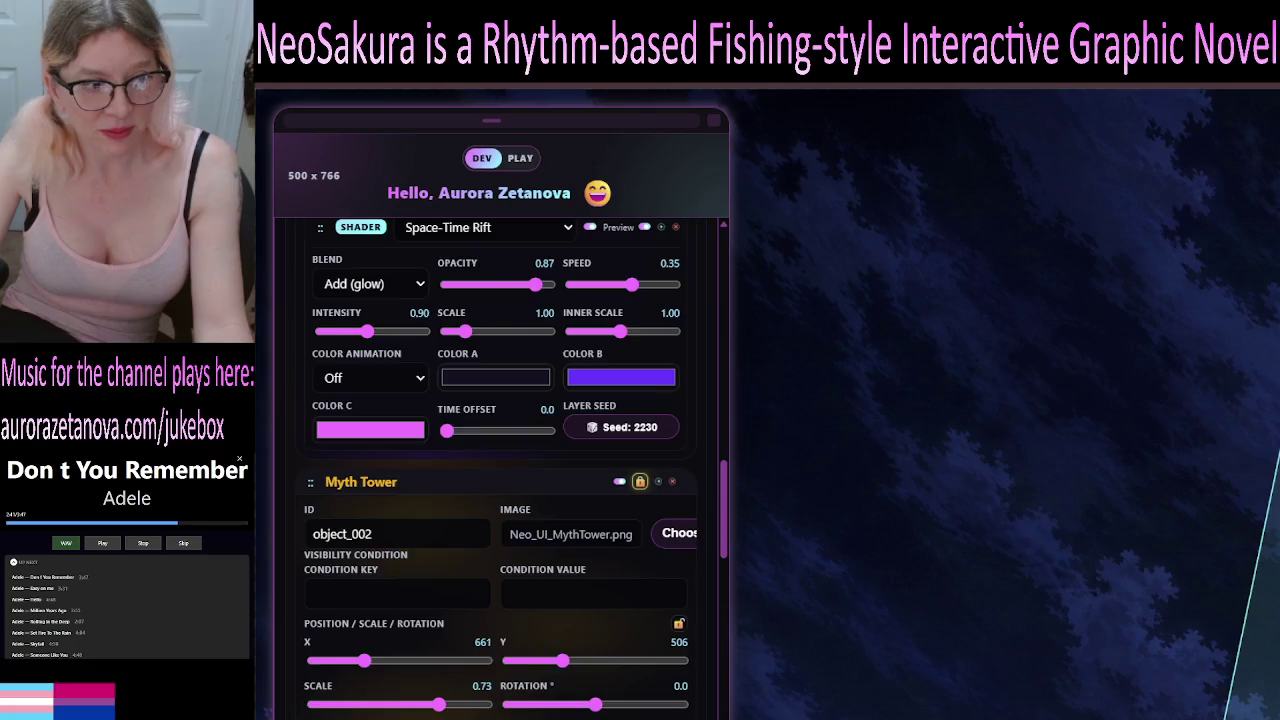
{"action": "scroll", "coordinate": [500, 470], "scroll_direction": "down", "scroll_amount": 7}
{"action": "scroll", "coordinate": [500, 470], "scroll_direction": "down", "scroll_amount": 3}
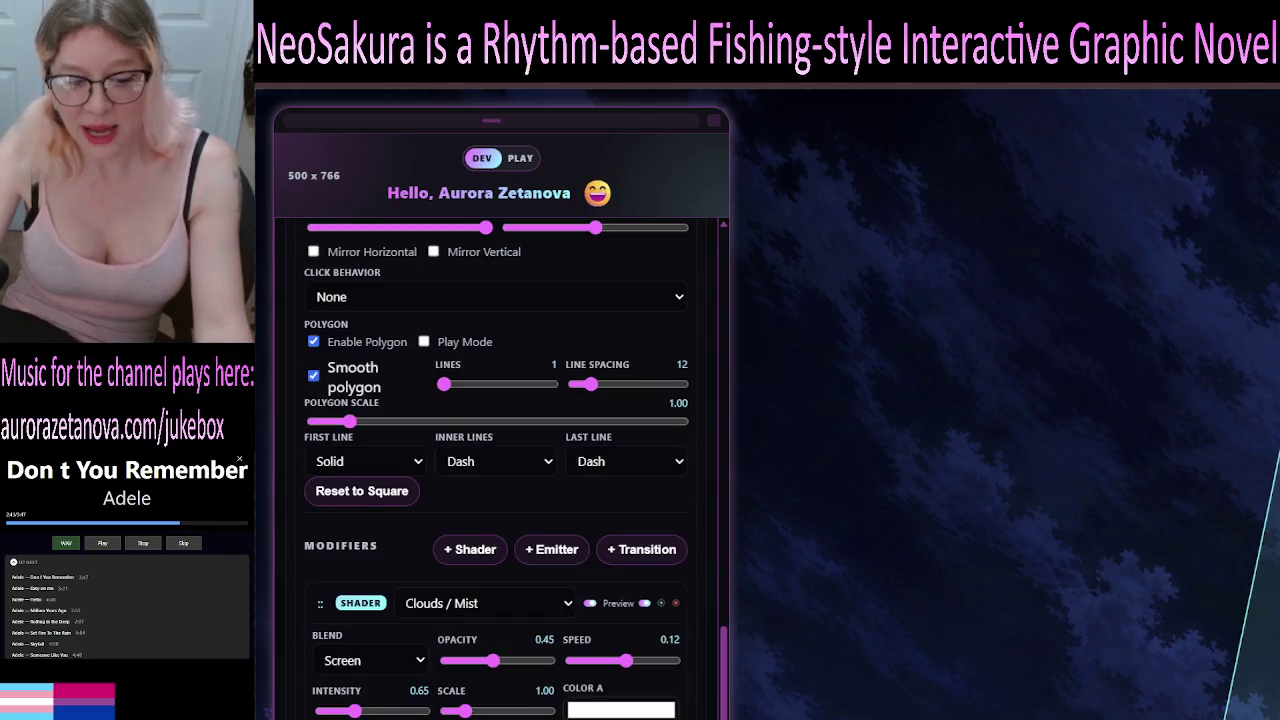
{"action": "scroll", "coordinate": [500, 470], "scroll_direction": "up", "scroll_amount": 10}
{"action": "scroll", "coordinate": [500, 470], "scroll_direction": "up", "scroll_amount": 15}
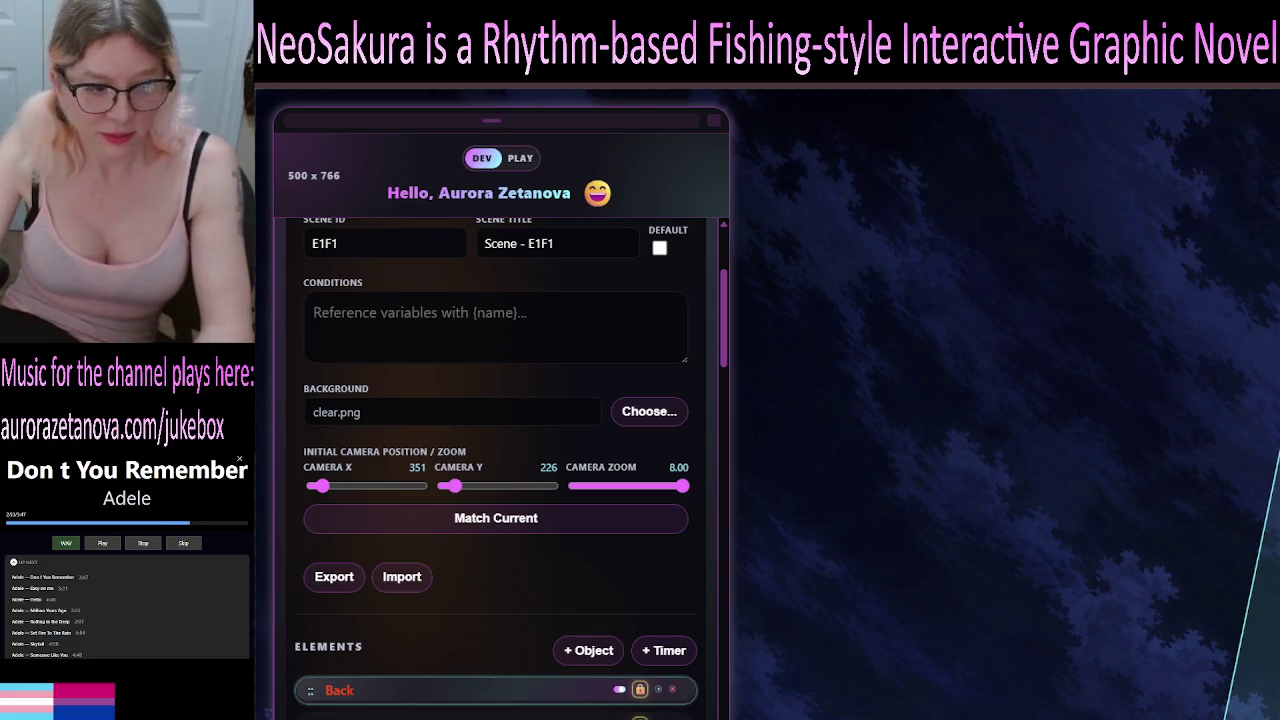
{"action": "scroll", "coordinate": [500, 684], "scroll_direction": "down", "scroll_amount": 5}
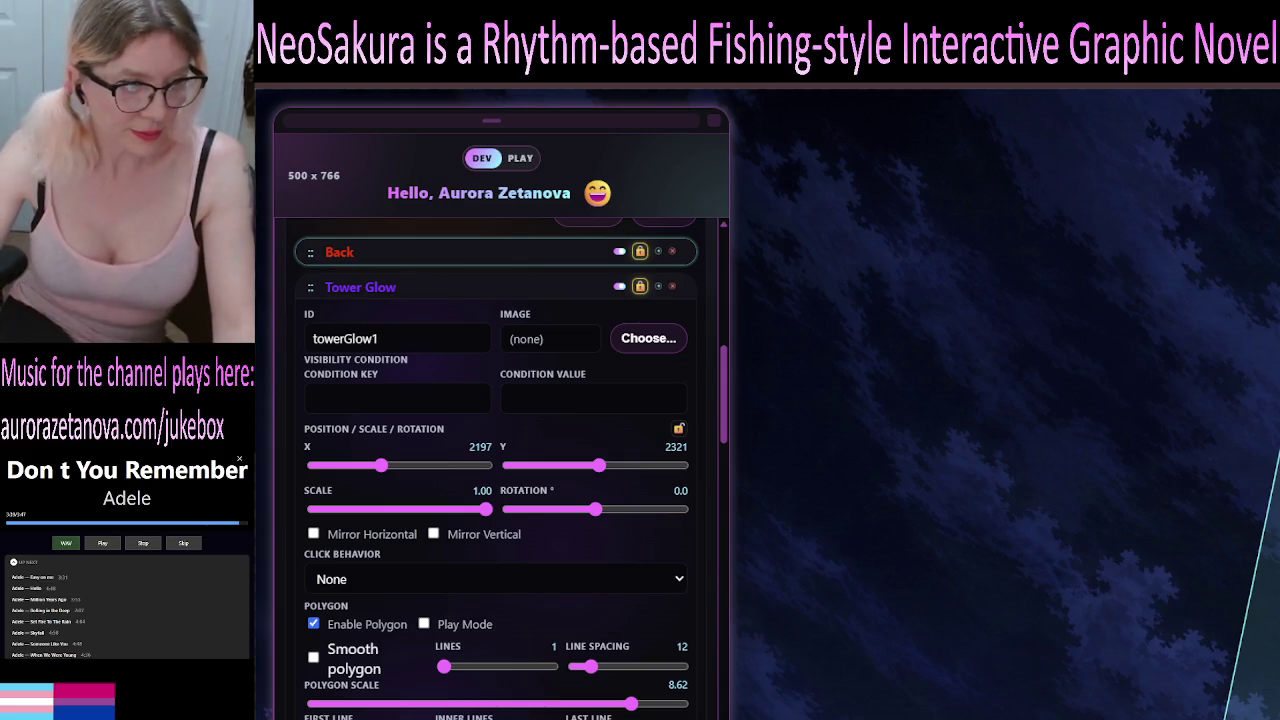
{"action": "scroll", "coordinate": [500, 450], "scroll_direction": "down", "scroll_amount": 2}
{"action": "scroll", "coordinate": [500, 450], "scroll_direction": "up", "scroll_amount": 2}
{"action": "scroll", "coordinate": [510, 470], "scroll_direction": "down", "scroll_amount": 2}
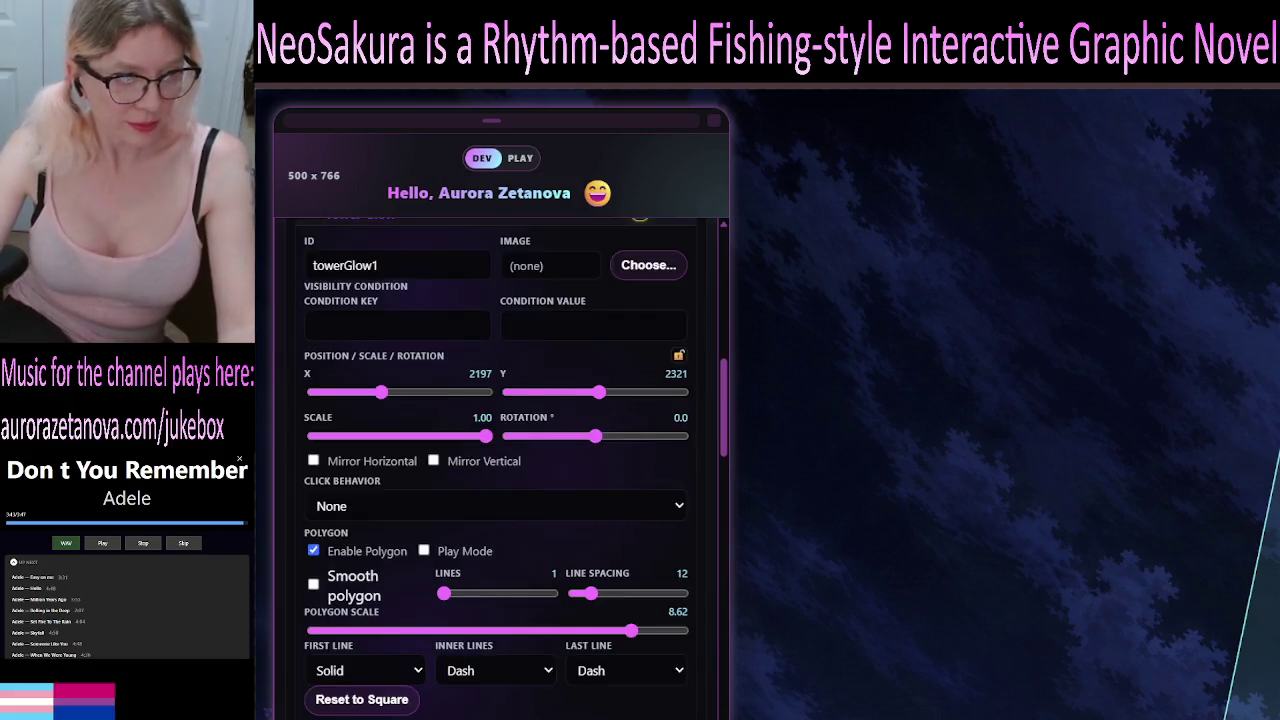
{"action": "scroll", "coordinate": [510, 470], "scroll_direction": "down", "scroll_amount": 2}
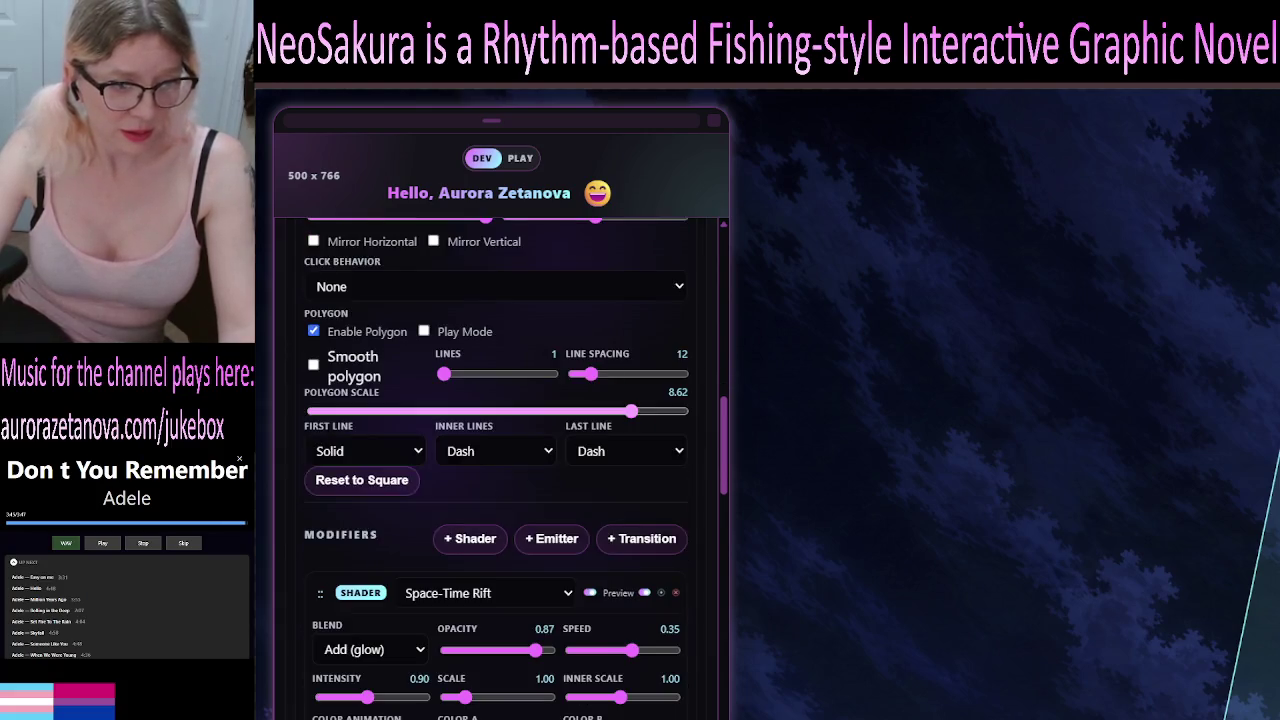
{"action": "scroll", "coordinate": [510, 470], "scroll_direction": "down", "scroll_amount": 2}
{"action": "scroll", "coordinate": [510, 470], "scroll_direction": "down", "scroll_amount": 1}
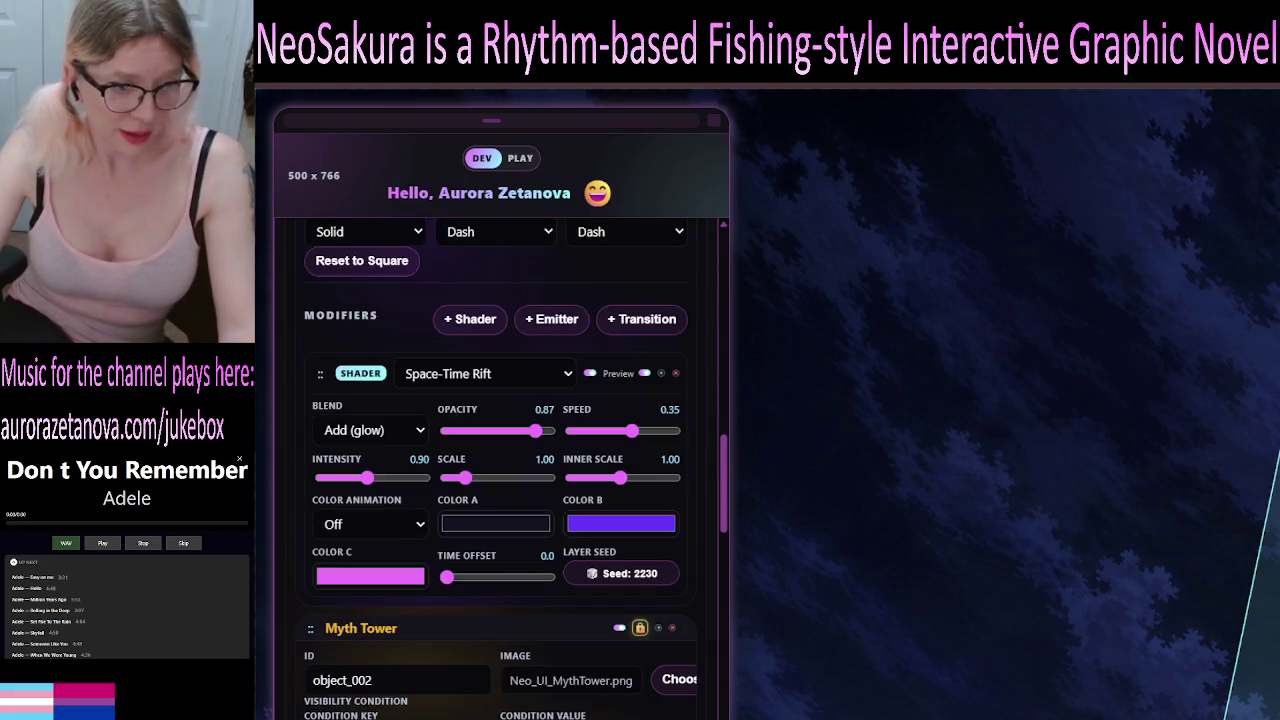
{"action": "scroll", "coordinate": [510, 470], "scroll_direction": "up", "scroll_amount": 2}
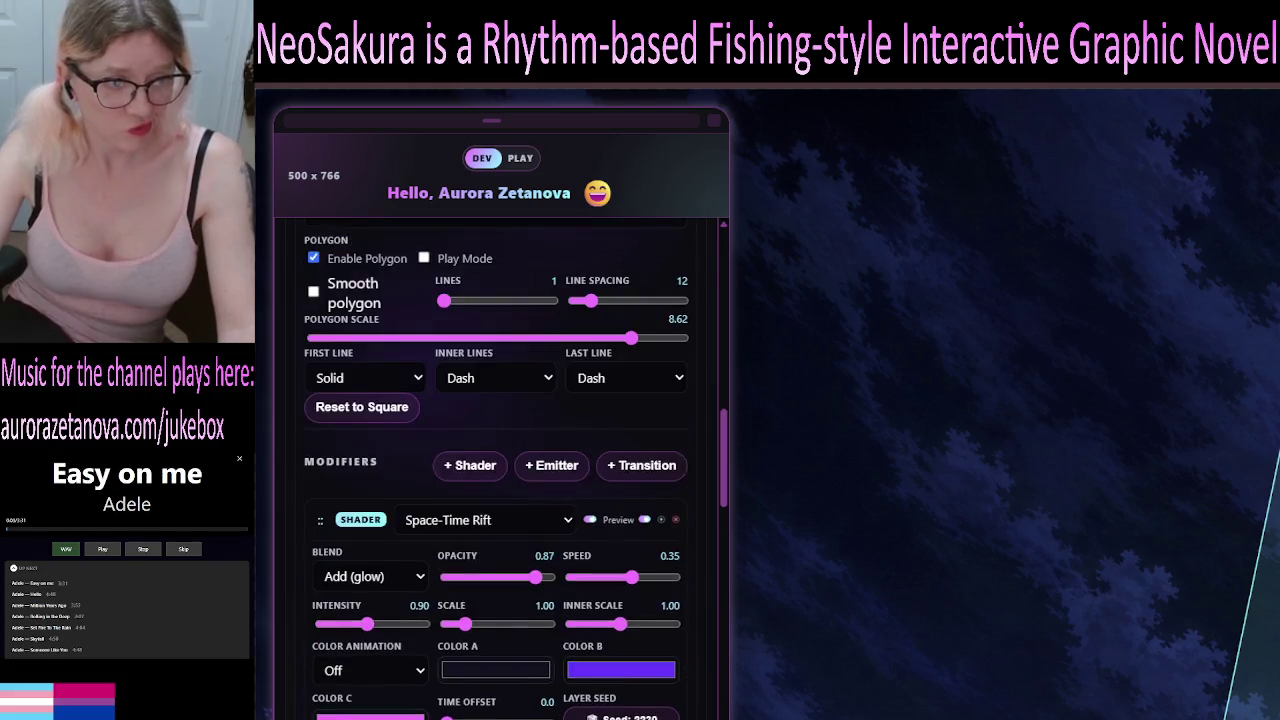
{"action": "scroll", "coordinate": [496, 470], "scroll_direction": "up", "scroll_amount": 10}
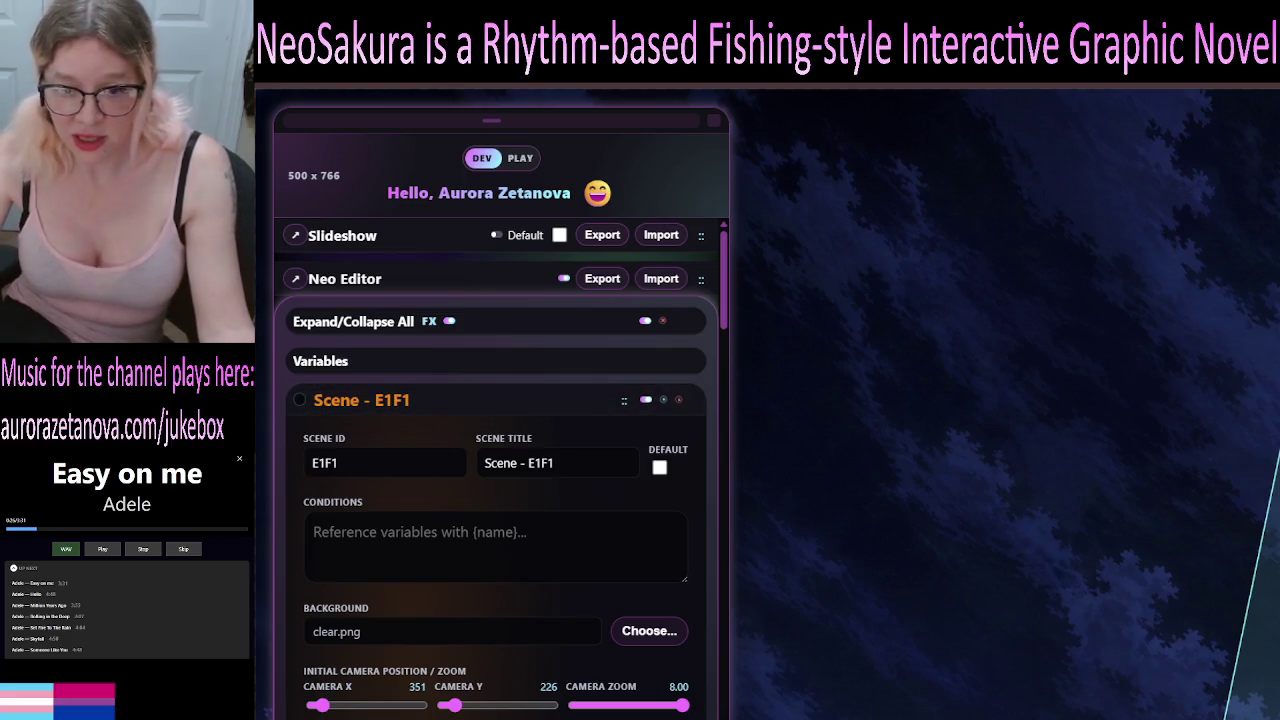
{"action": "scroll", "coordinate": [497, 470], "scroll_direction": "down", "scroll_amount": 10}
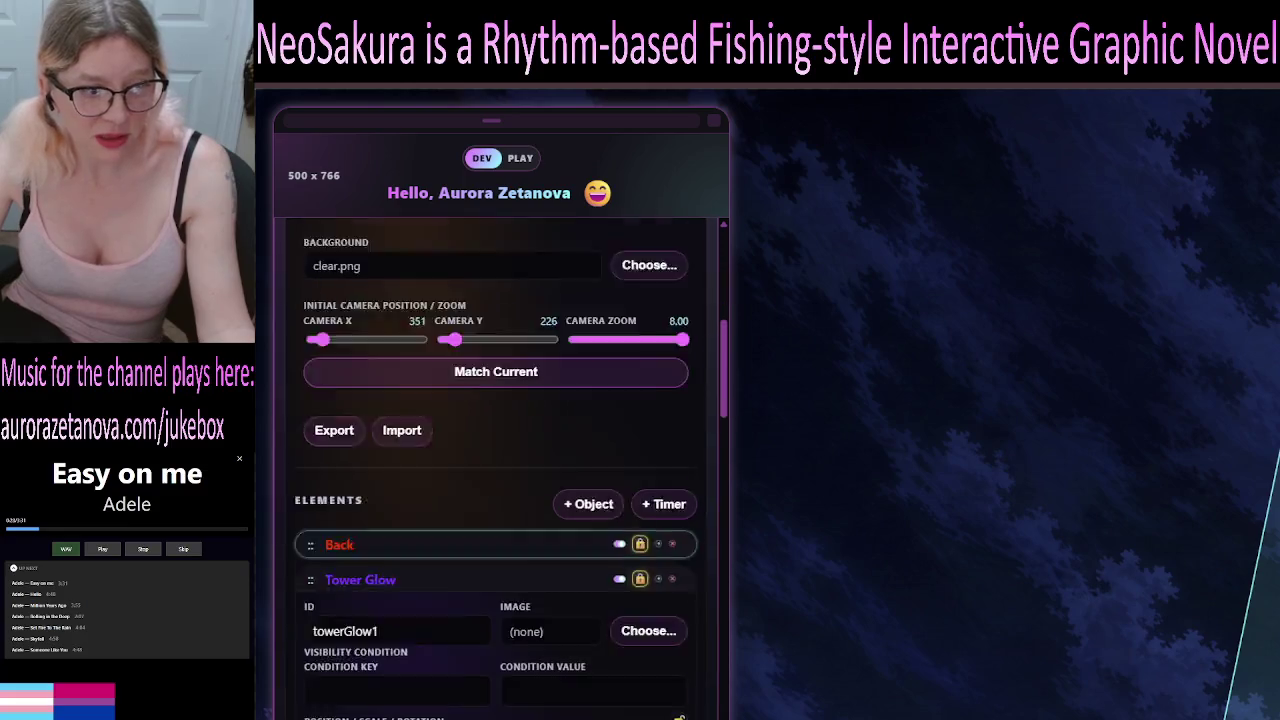
{"action": "scroll", "coordinate": [497, 470], "scroll_direction": "up", "scroll_amount": 10}
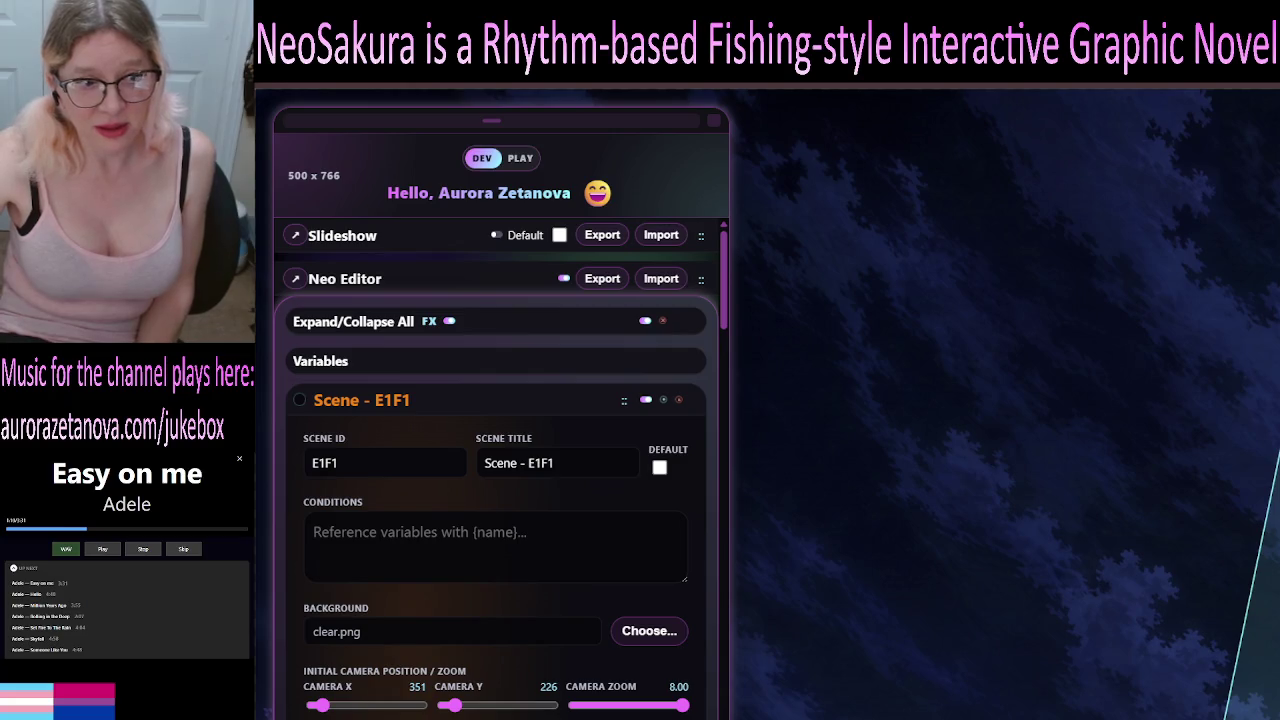
{"action": "scroll", "coordinate": [500, 470], "scroll_direction": "down", "scroll_amount": 15}
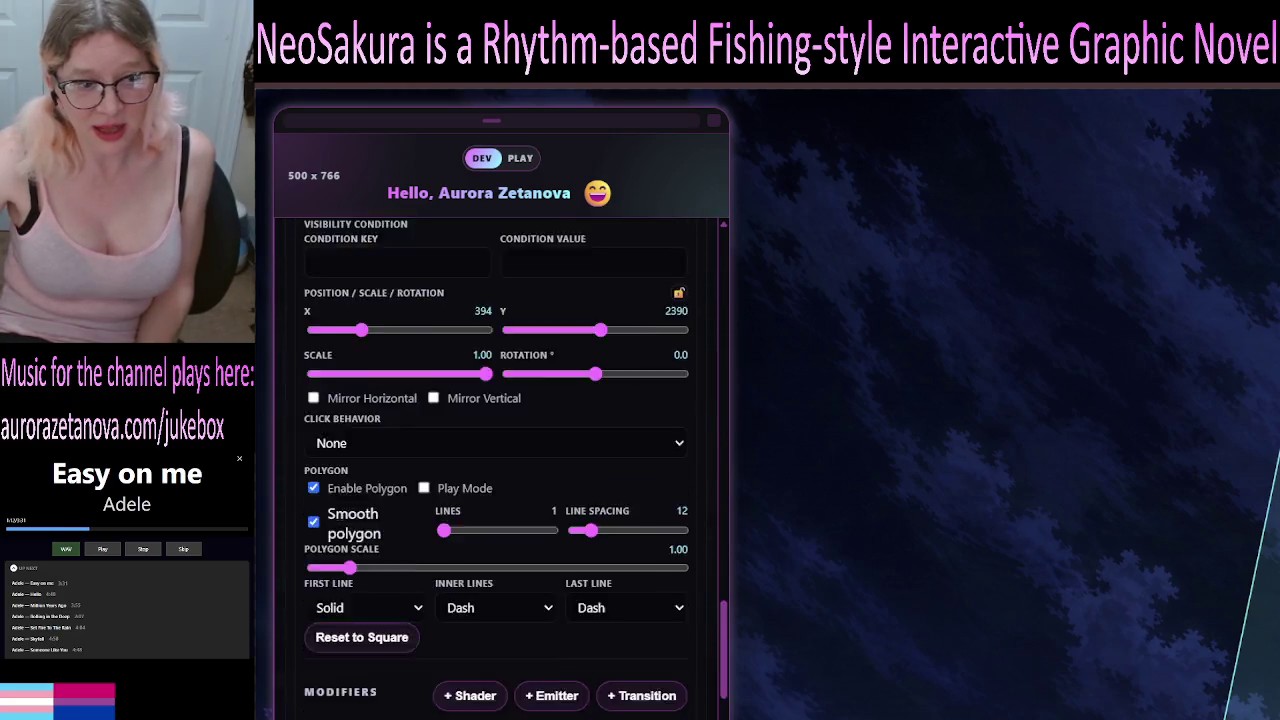
{"action": "scroll", "coordinate": [500, 470], "scroll_direction": "down", "scroll_amount": 5}
{"action": "scroll", "coordinate": [500, 470], "scroll_direction": "up", "scroll_amount": 10}
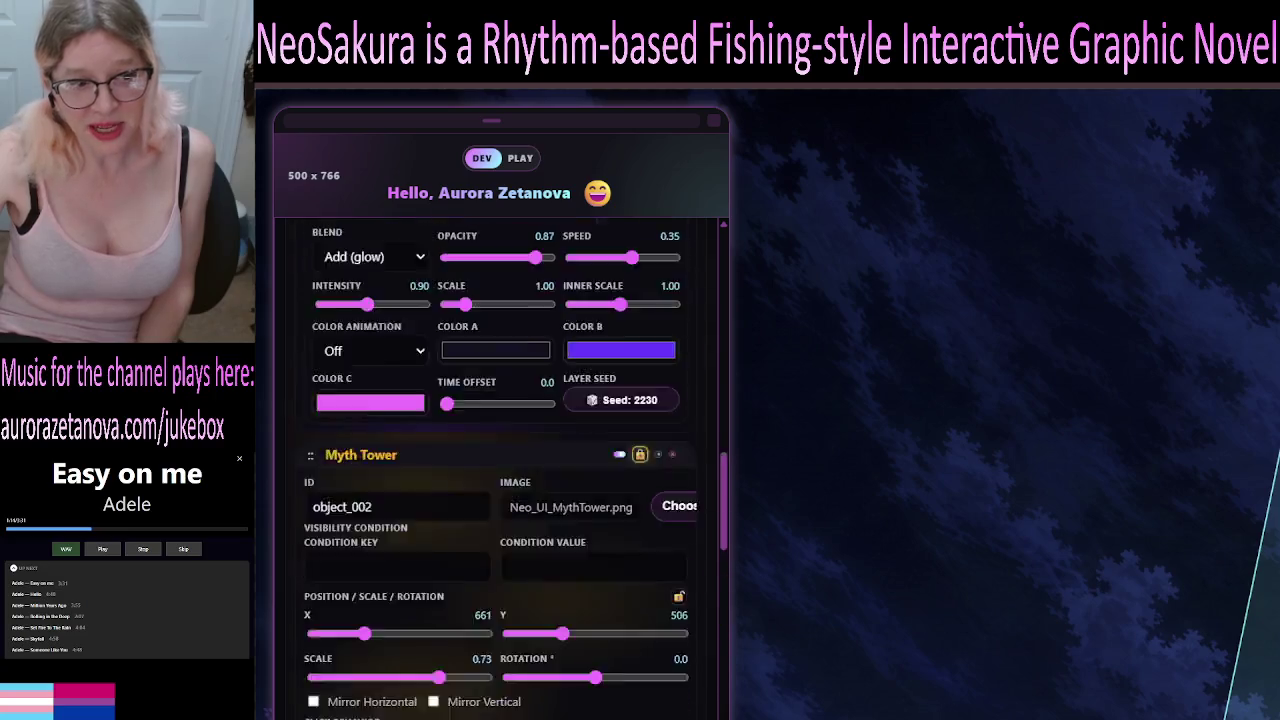
{"action": "scroll", "coordinate": [500, 470], "scroll_direction": "up", "scroll_amount": 15}
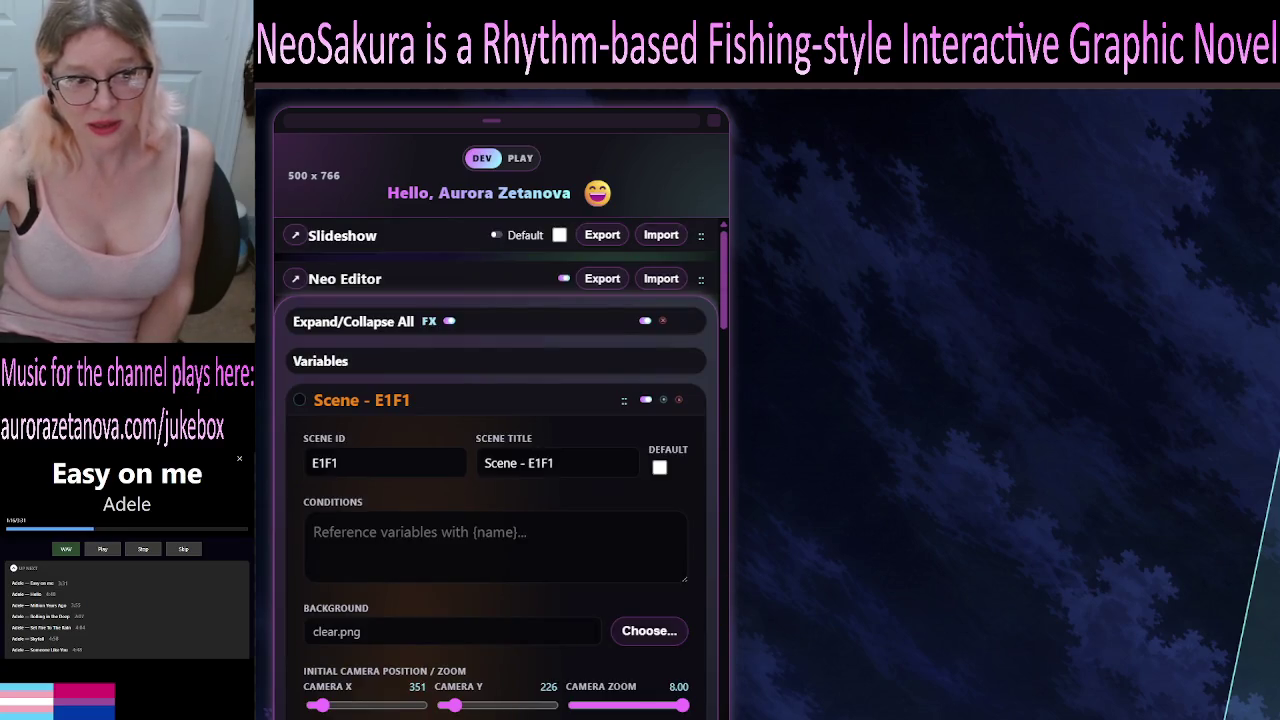
{"action": "scroll", "coordinate": [500, 470], "scroll_direction": "down", "scroll_amount": 5}
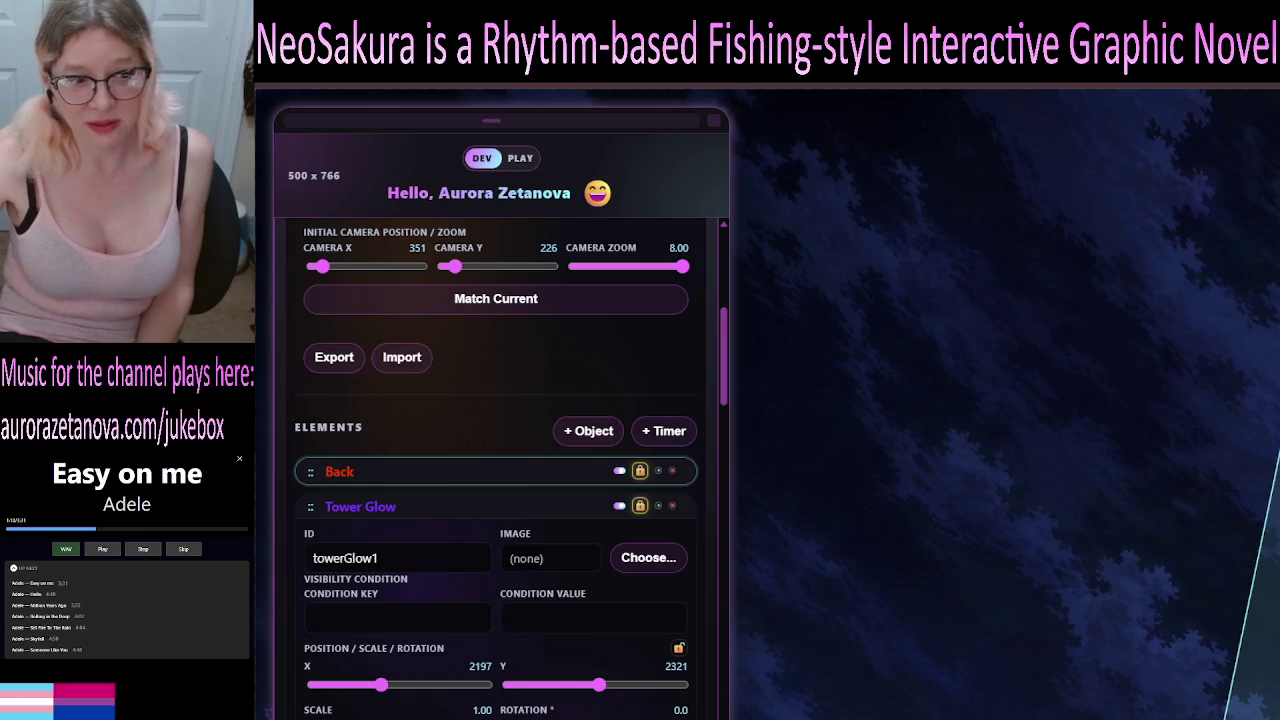
{"action": "scroll", "coordinate": [500, 470], "scroll_direction": "down", "scroll_amount": 5}
{"action": "scroll", "coordinate": [500, 470], "scroll_direction": "up", "scroll_amount": 10}
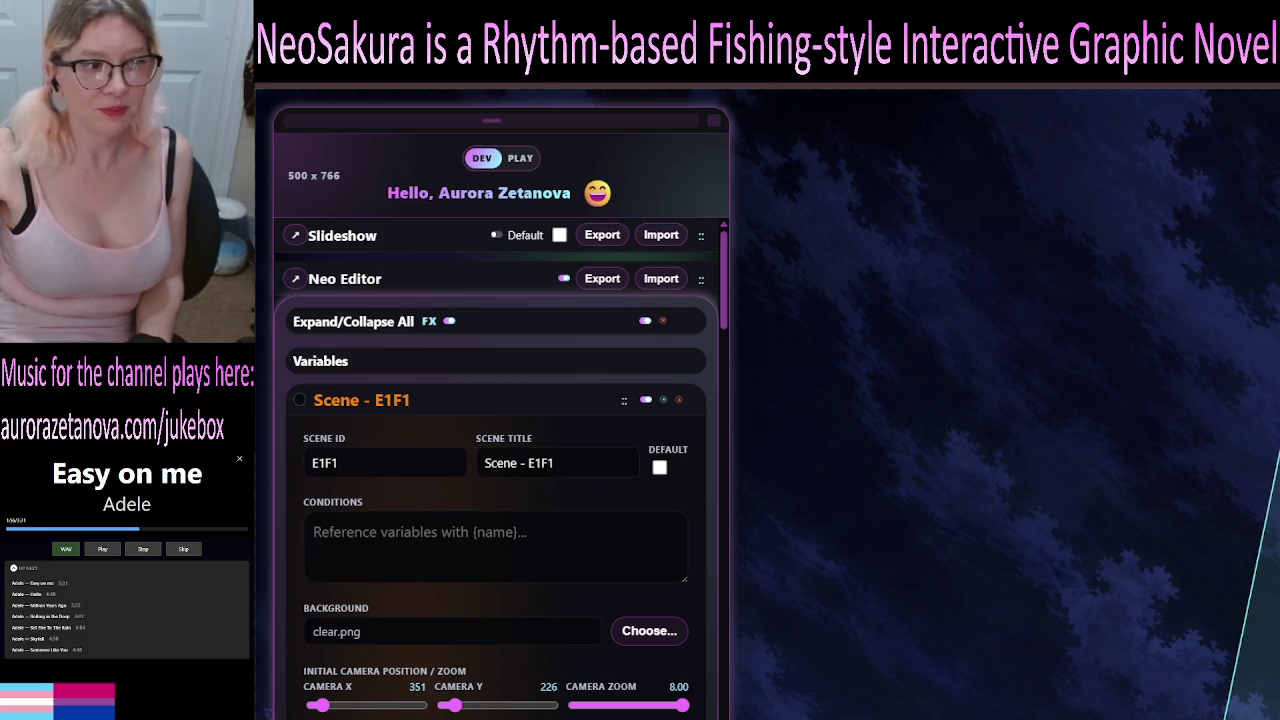
{"action": "scroll", "coordinate": [500, 470], "scroll_direction": "down", "scroll_amount": 4}
{"action": "scroll", "coordinate": [500, 470], "scroll_direction": "up", "scroll_amount": 4}
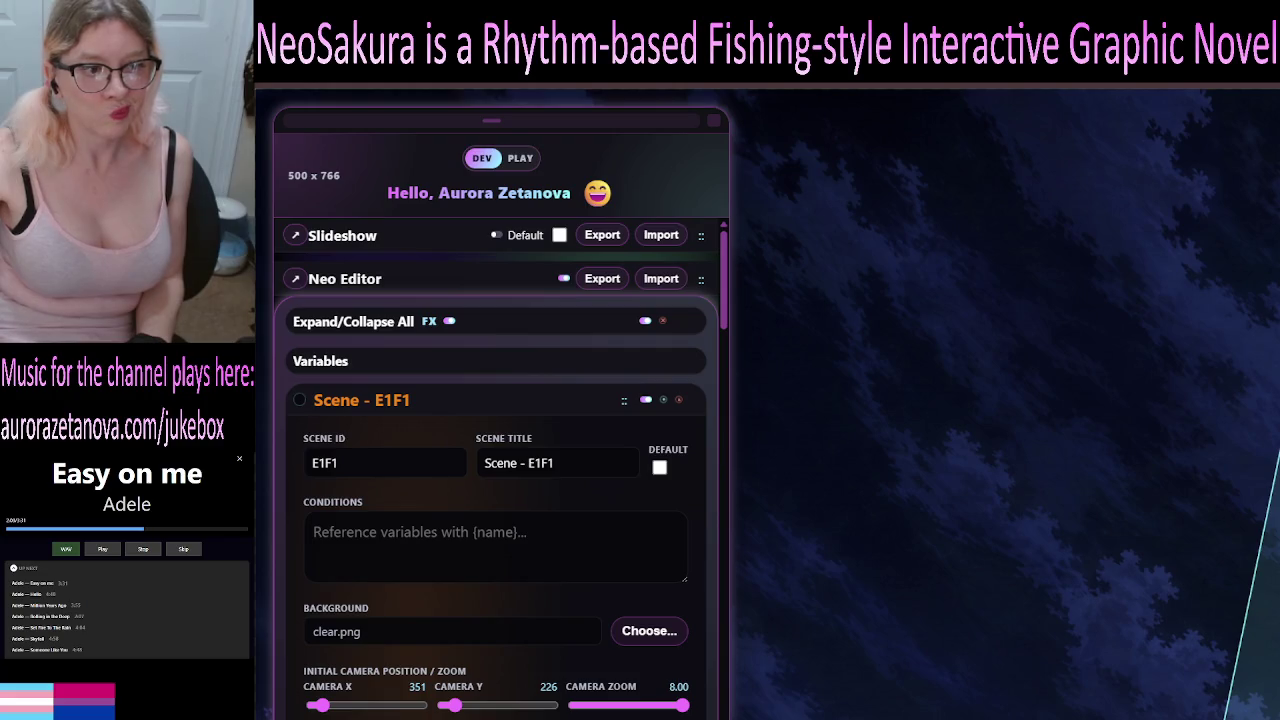
{"action": "scroll", "coordinate": [500, 470], "scroll_direction": "down", "scroll_amount": 4}
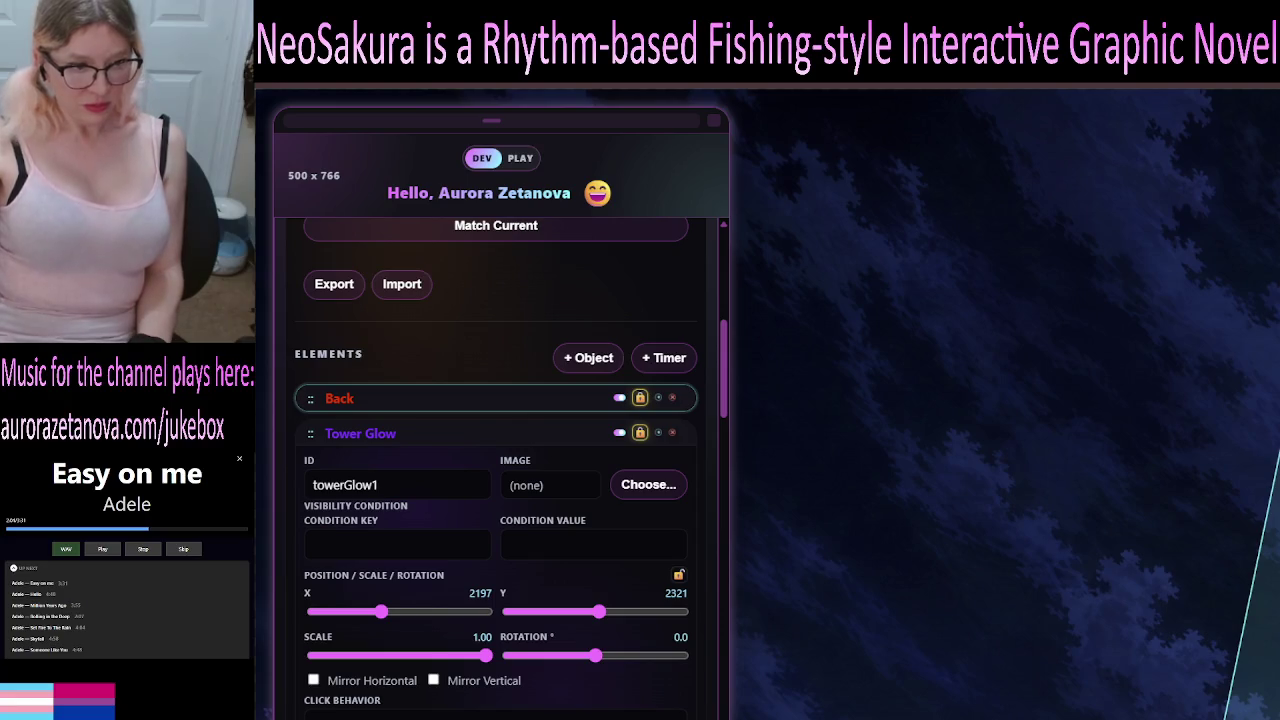
{"action": "scroll", "coordinate": [500, 470], "scroll_direction": "down", "scroll_amount": 3}
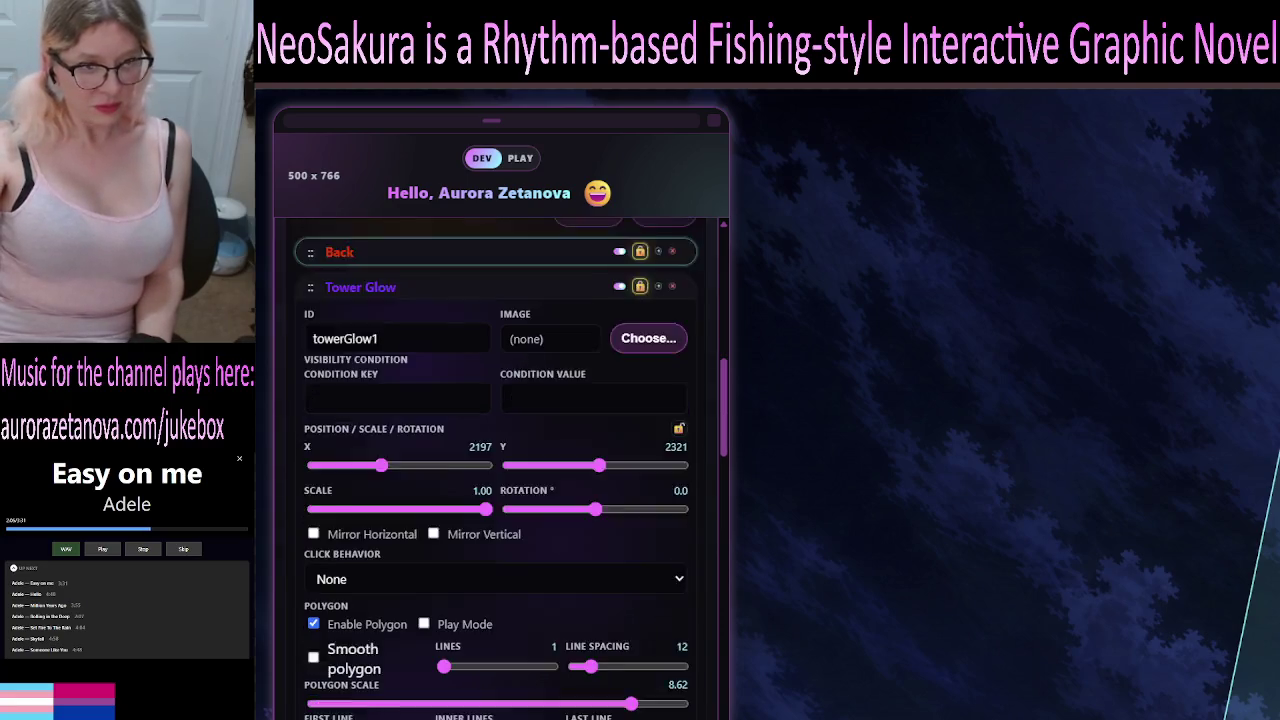
{"action": "scroll", "coordinate": [500, 470], "scroll_direction": "up", "scroll_amount": 10}
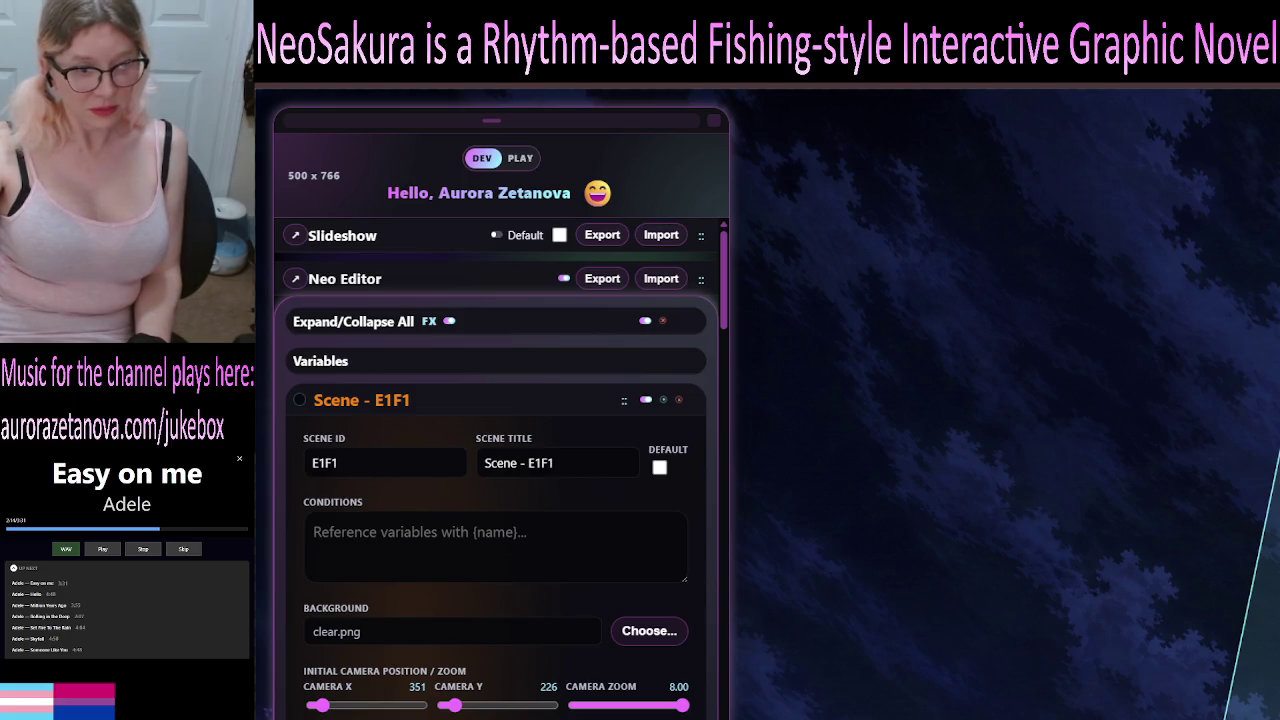
{"action": "scroll", "coordinate": [500, 470], "scroll_direction": "down", "scroll_amount": 1}
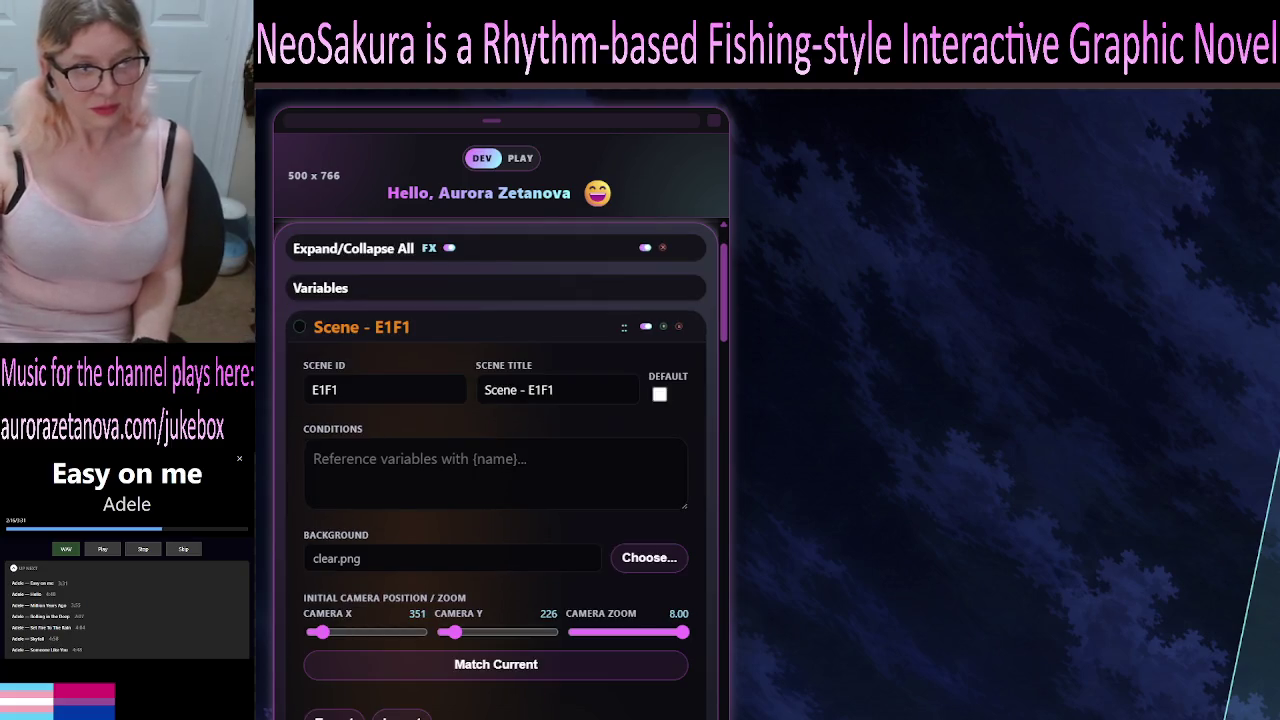
{"action": "scroll", "coordinate": [500, 470], "scroll_direction": "down", "scroll_amount": 1}
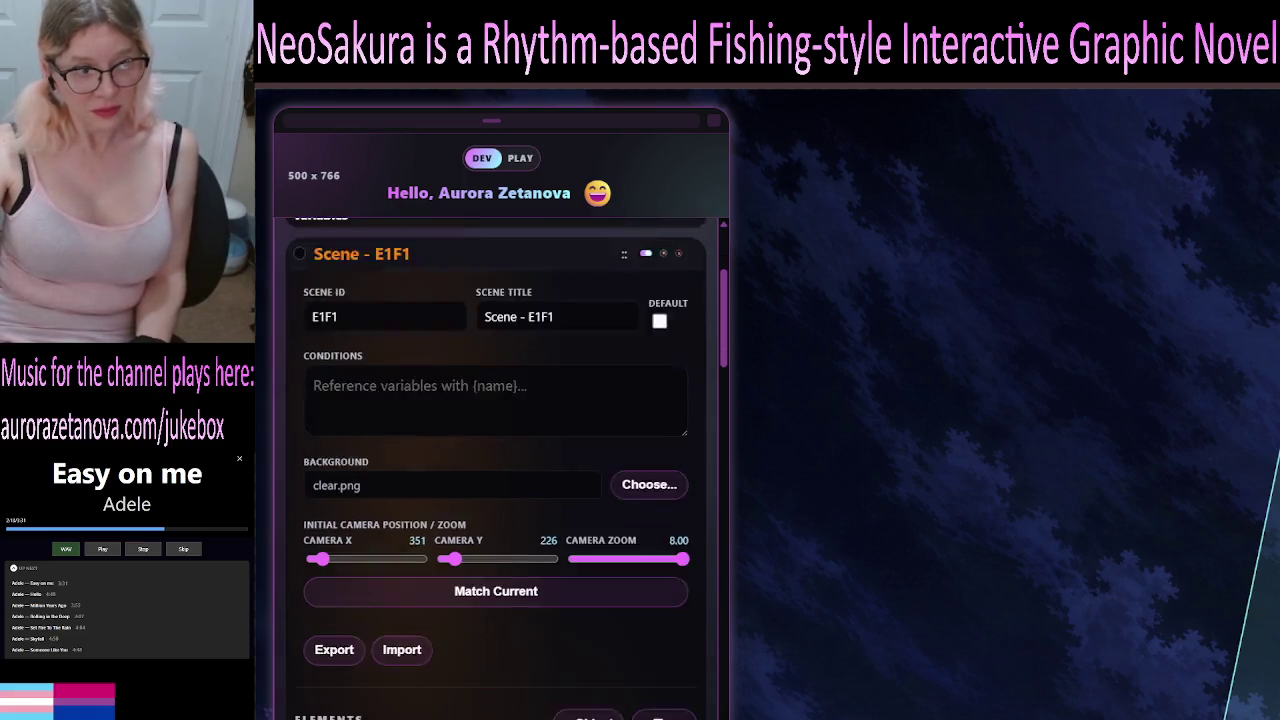
{"action": "scroll", "coordinate": [500, 470], "scroll_direction": "down", "scroll_amount": 10}
{"action": "scroll", "coordinate": [500, 470], "scroll_direction": "down", "scroll_amount": 10}
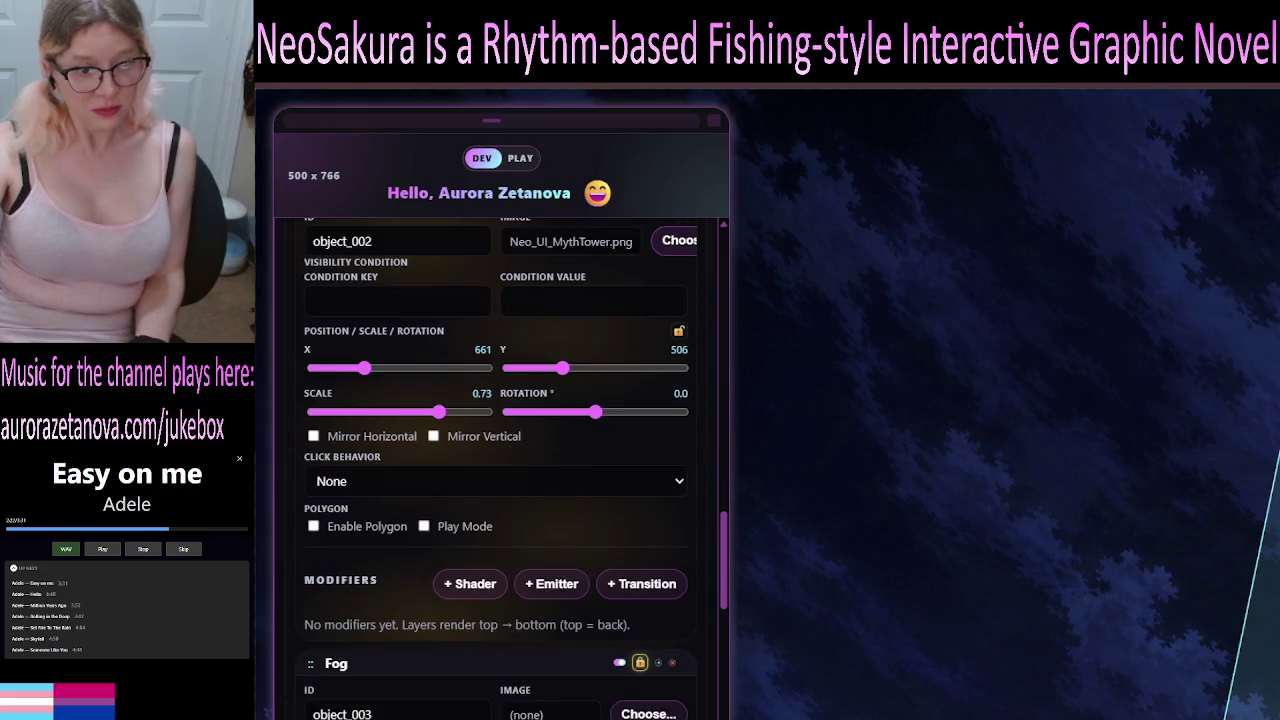
{"action": "scroll", "coordinate": [500, 470], "scroll_direction": "down", "scroll_amount": 10}
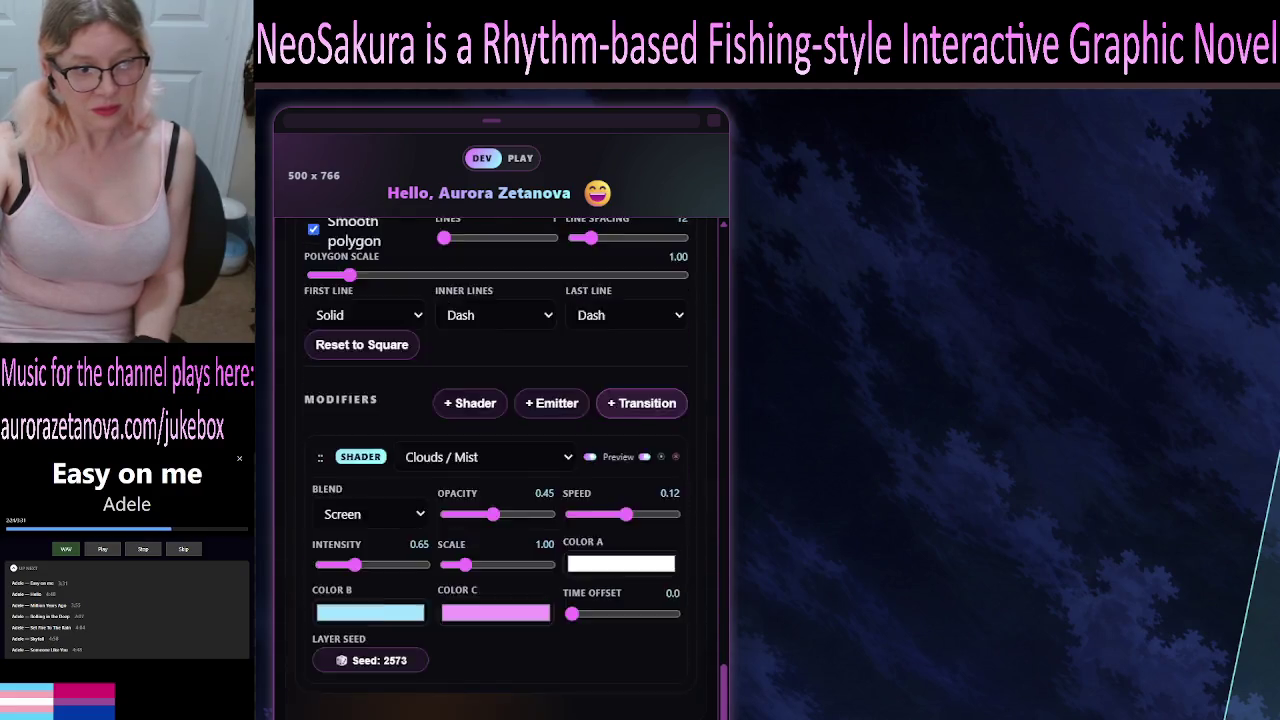
{"action": "scroll", "coordinate": [500, 470], "scroll_direction": "down", "scroll_amount": 3}
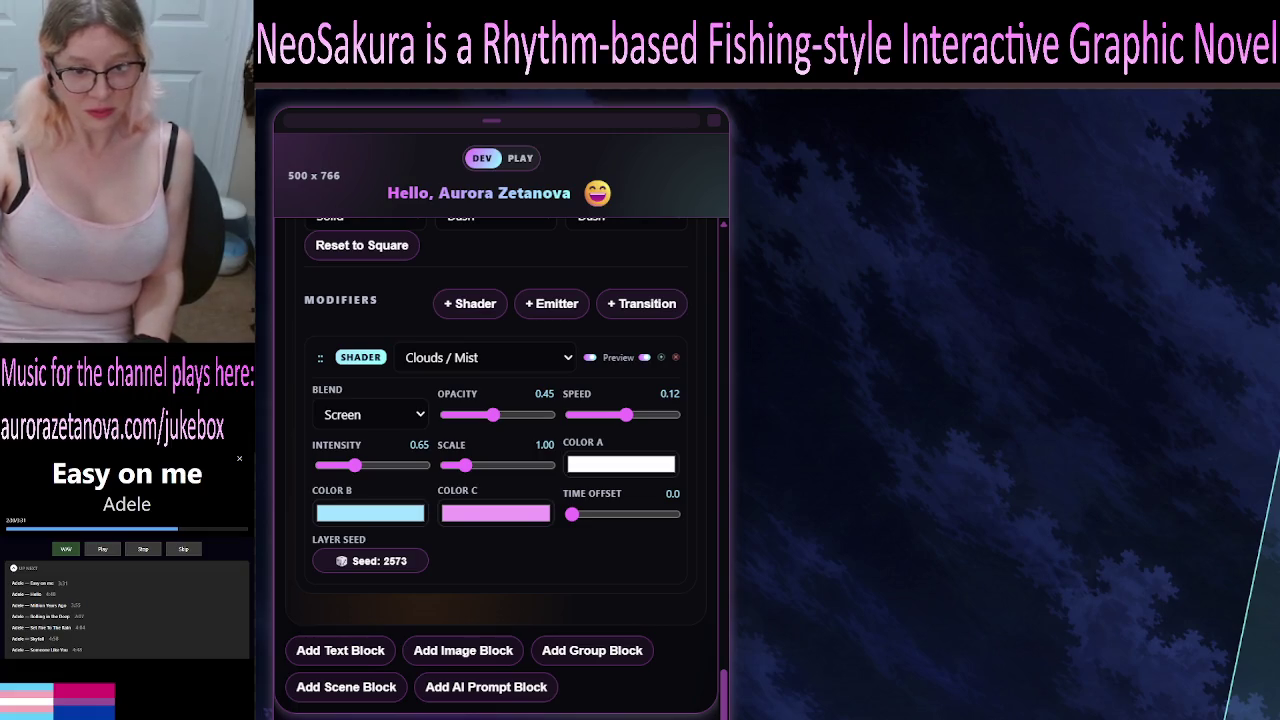
Collapse the Tower Glow, Myth Tower and Fog element cards into compact rows.
{"action": "left_click_drag", "start_coordinate": [728, 693], "coordinate": [737, 279]}
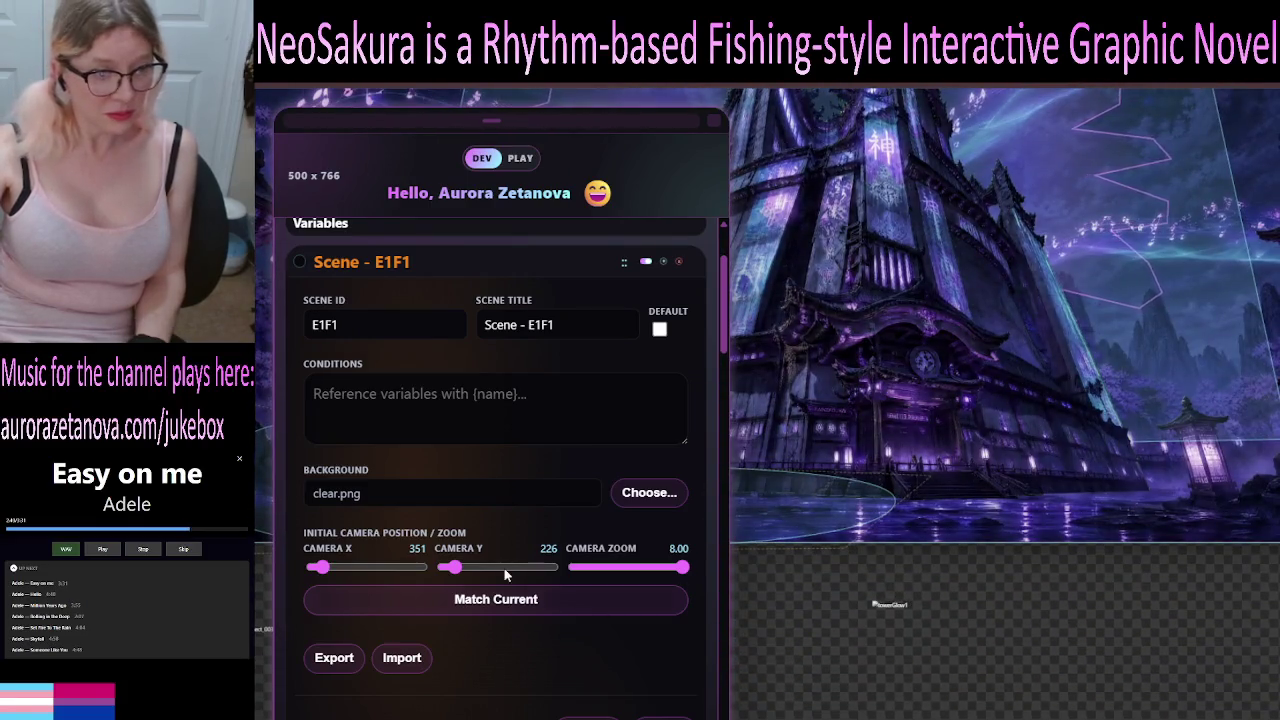
{"action": "scroll", "coordinate": [508, 540], "scroll_direction": "down", "scroll_amount": 4}
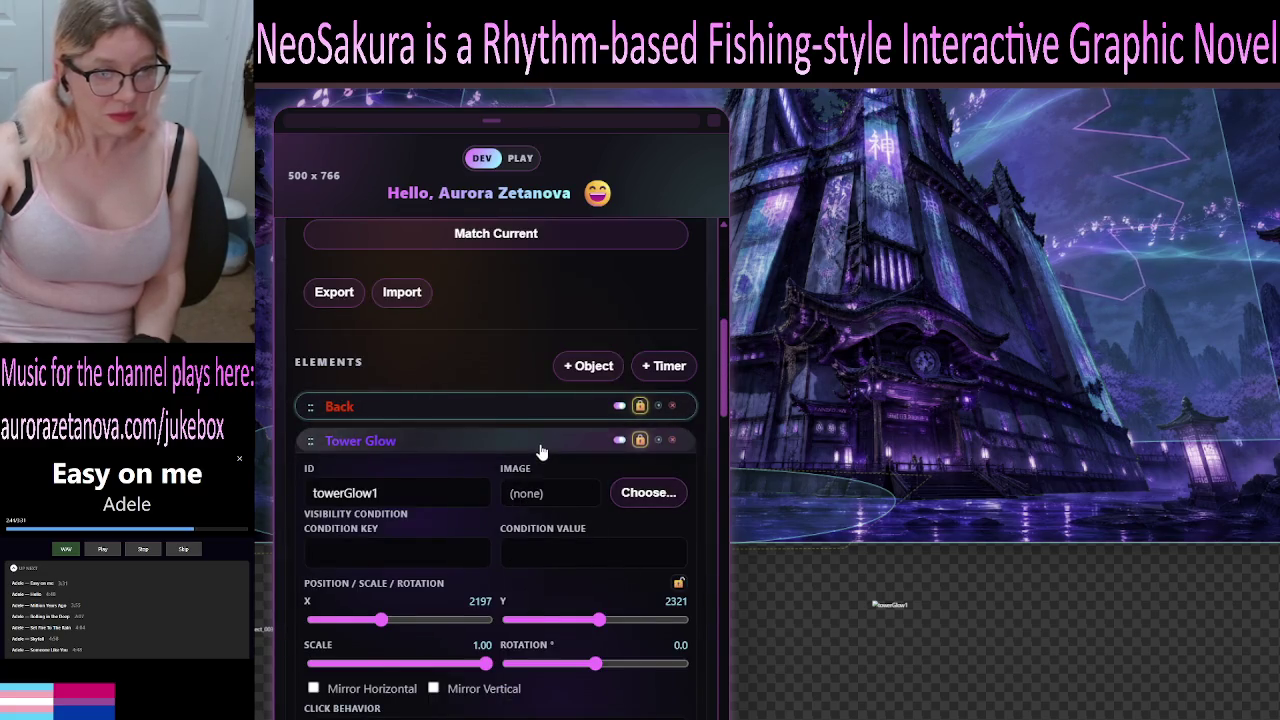
{"action": "left_click", "coordinate": [540, 452]}
{"action": "left_click", "coordinate": [540, 476]}
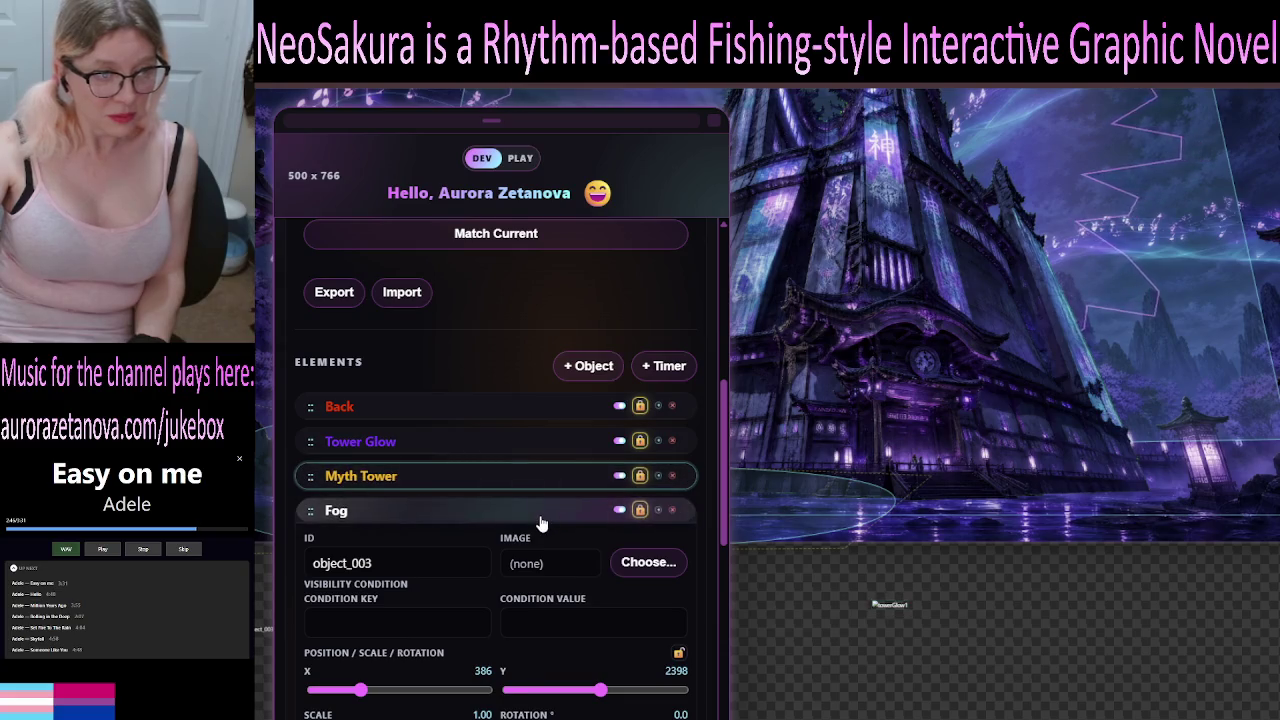
{"action": "left_click", "coordinate": [540, 518]}
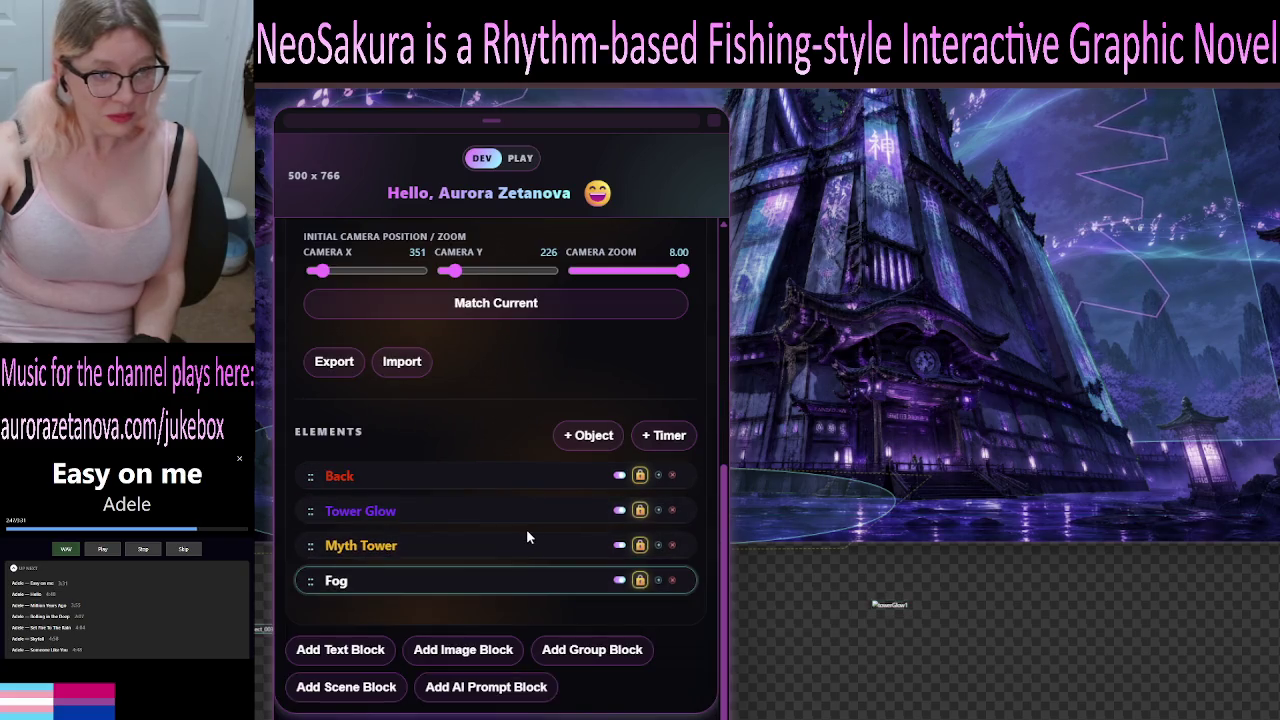
Duplicate Fog into a new object_005 element and unlock it for editing on the canvas.
{"action": "left_click", "coordinate": [659, 582]}
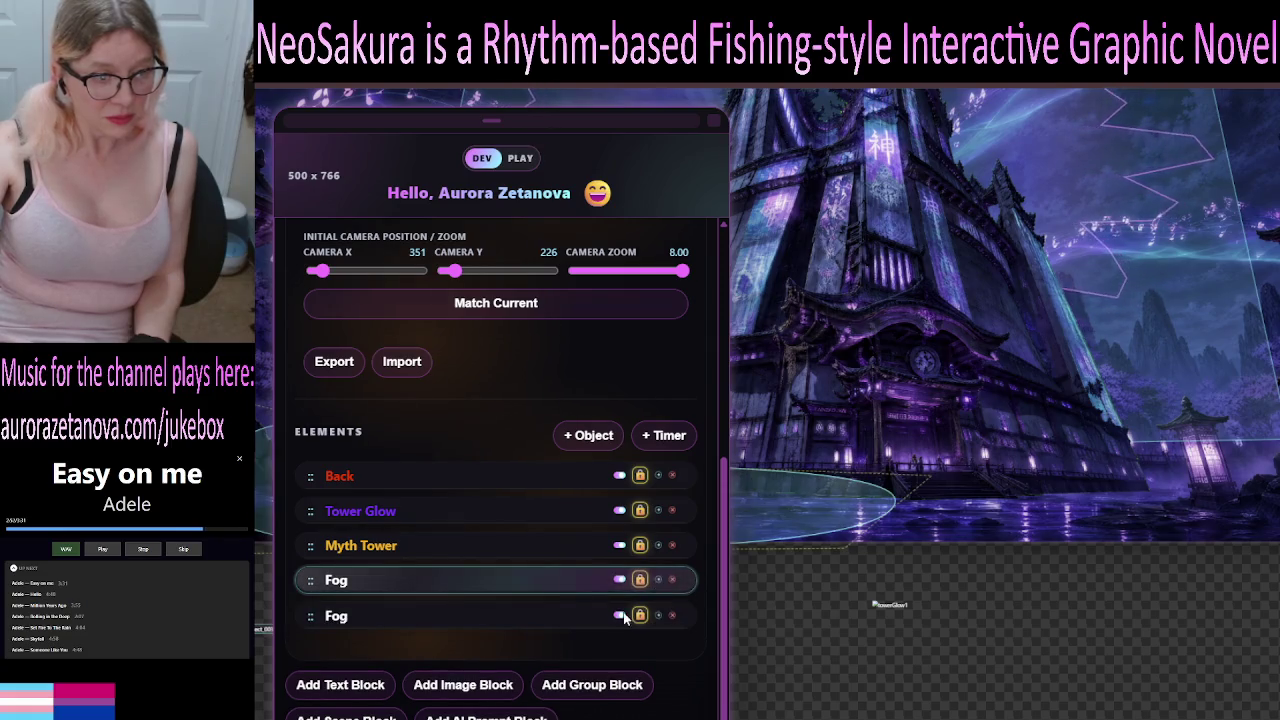
{"action": "left_click", "coordinate": [529, 617]}
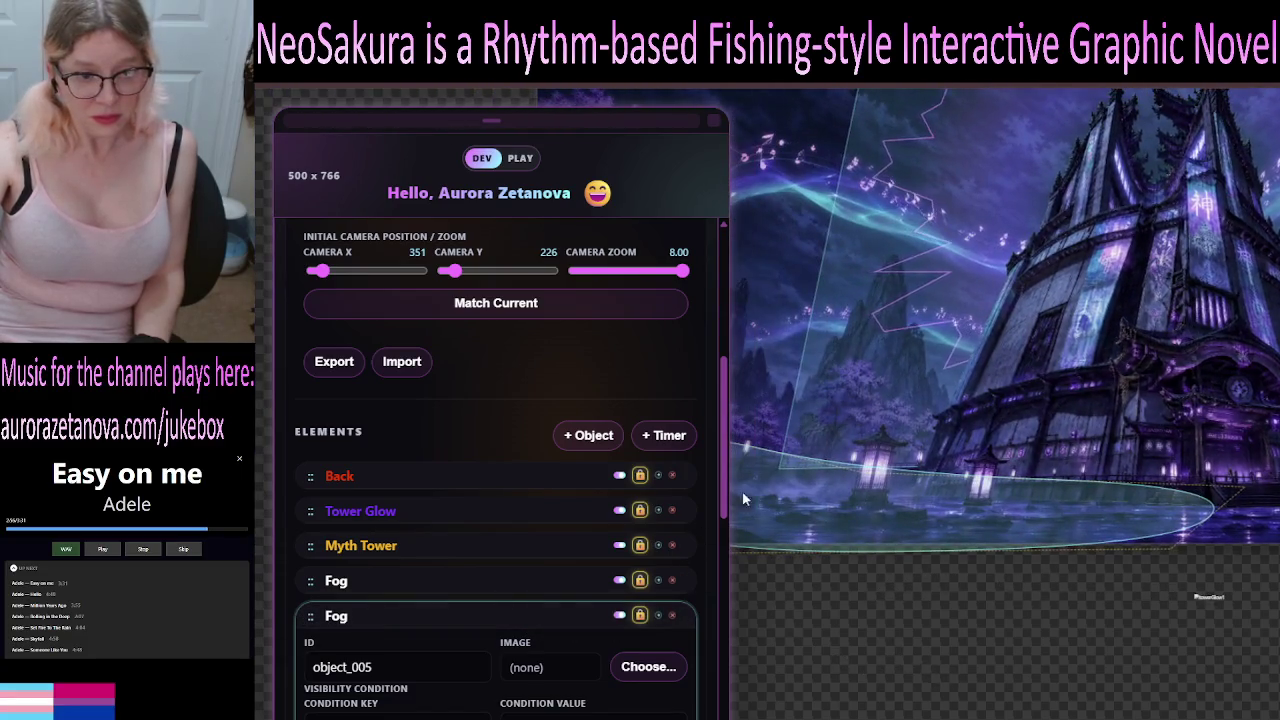
{"action": "left_click", "coordinate": [641, 616]}
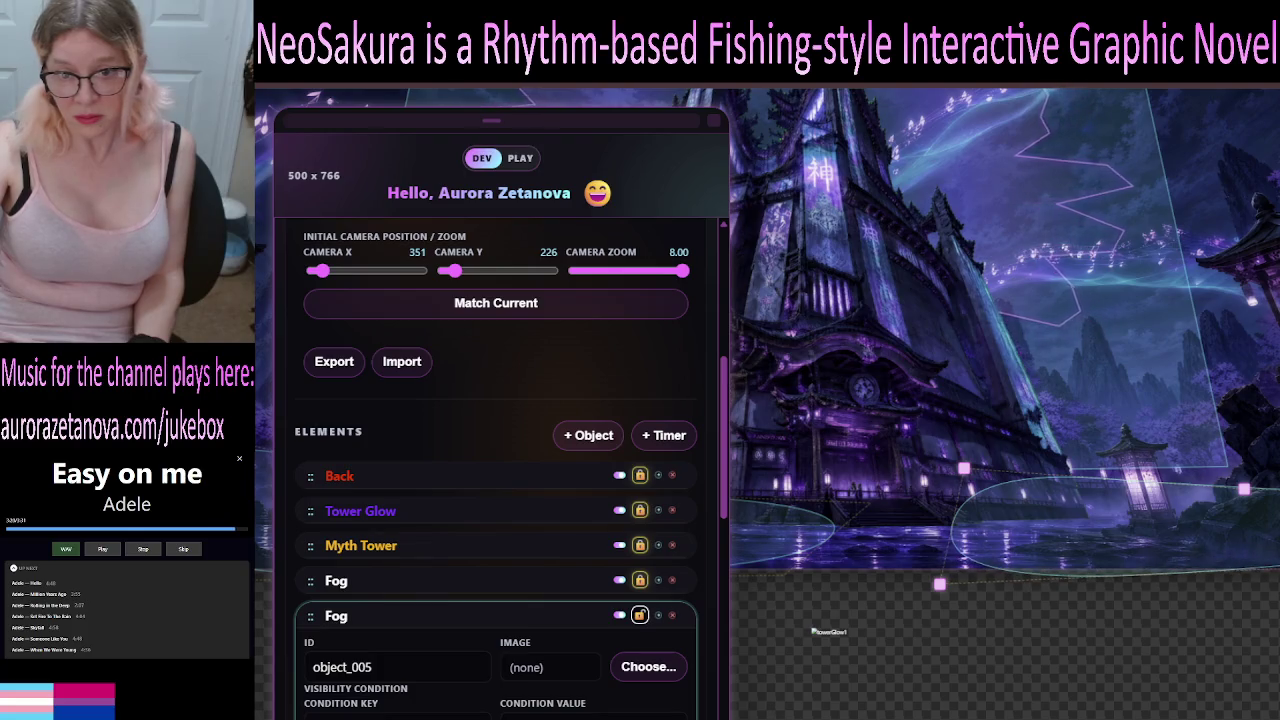
{"action": "left_click_drag", "start_coordinate": [1028, 490], "coordinate": [1035, 488]}
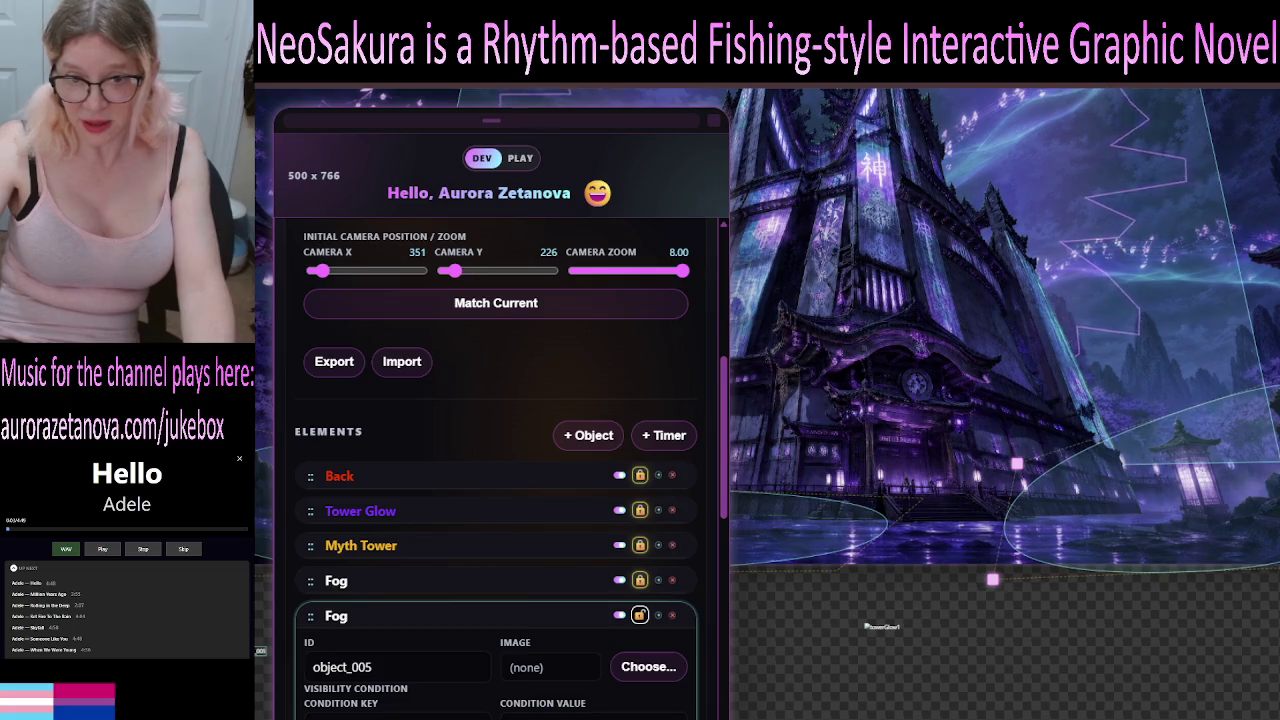
Add a point to the second Fog's outline, drag it lower on the right, then lock and collapse it.
{"action": "left_click", "coordinate": [1174, 420]}
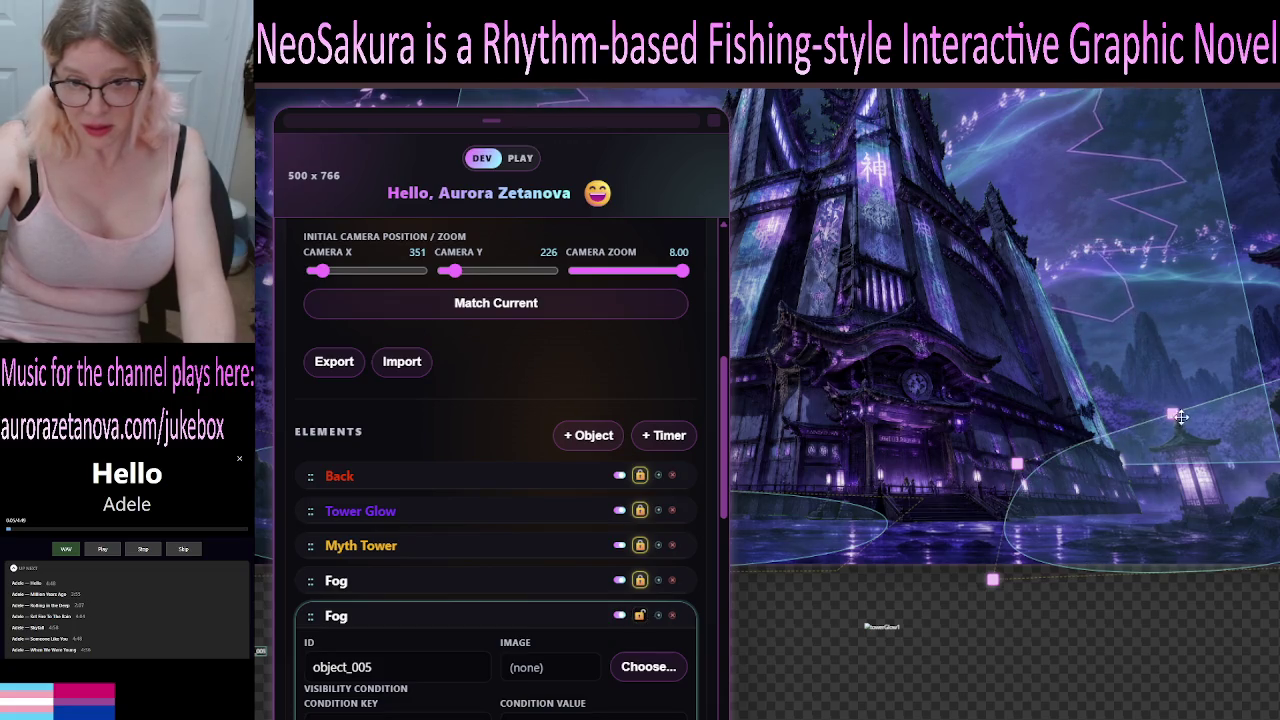
{"action": "left_click_drag", "start_coordinate": [1176, 420], "coordinate": [1192, 487]}
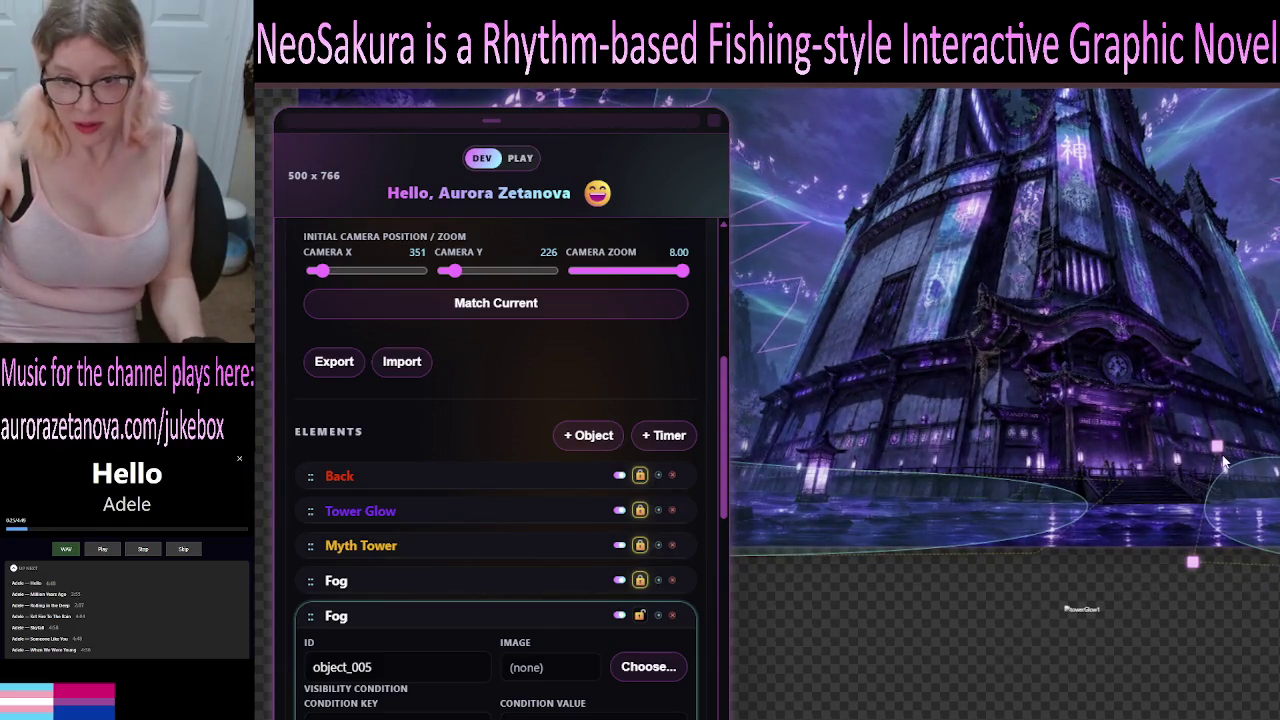
{"action": "left_click_drag", "start_coordinate": [1218, 448], "coordinate": [1218, 466]}
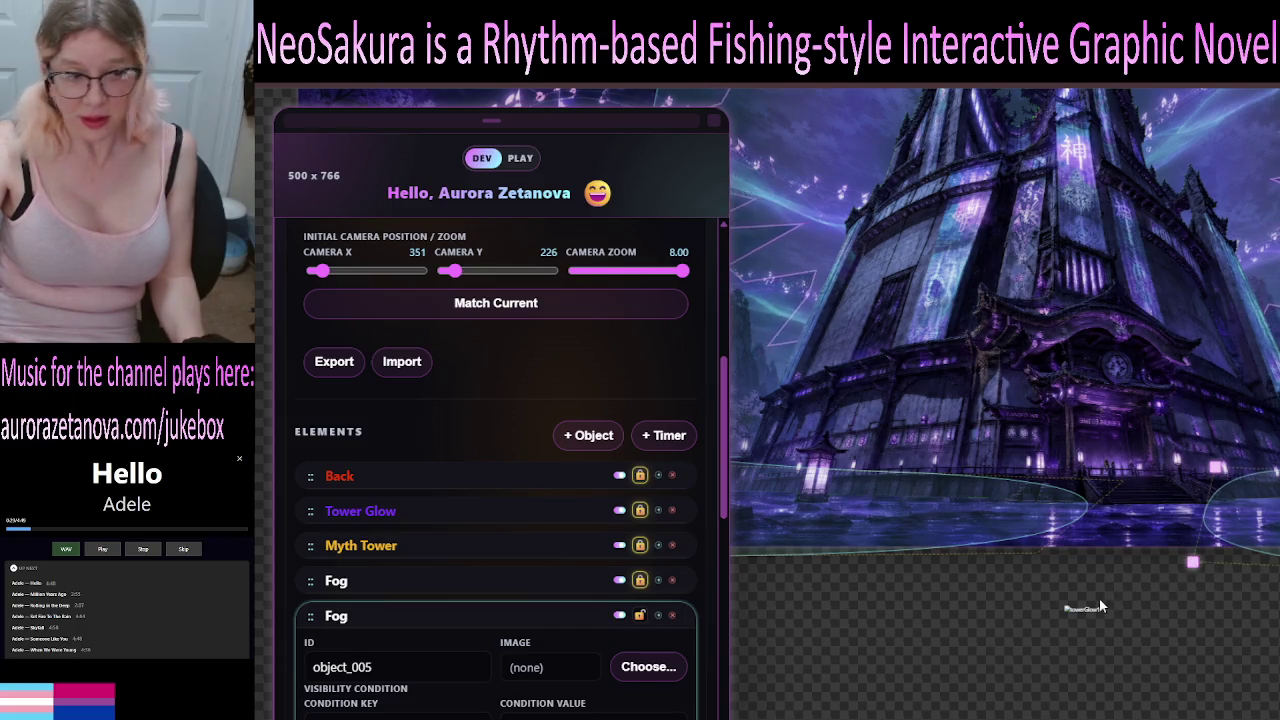
{"action": "left_click", "coordinate": [640, 614]}
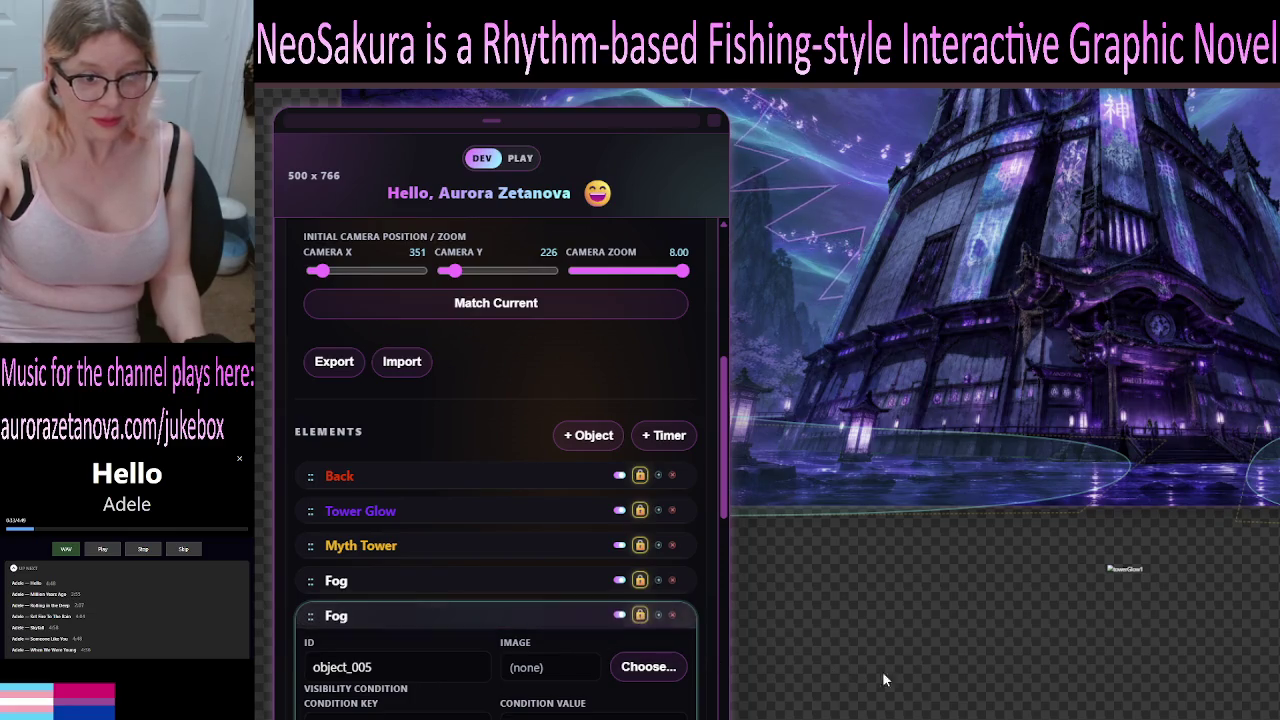
{"action": "left_click", "coordinate": [668, 622]}
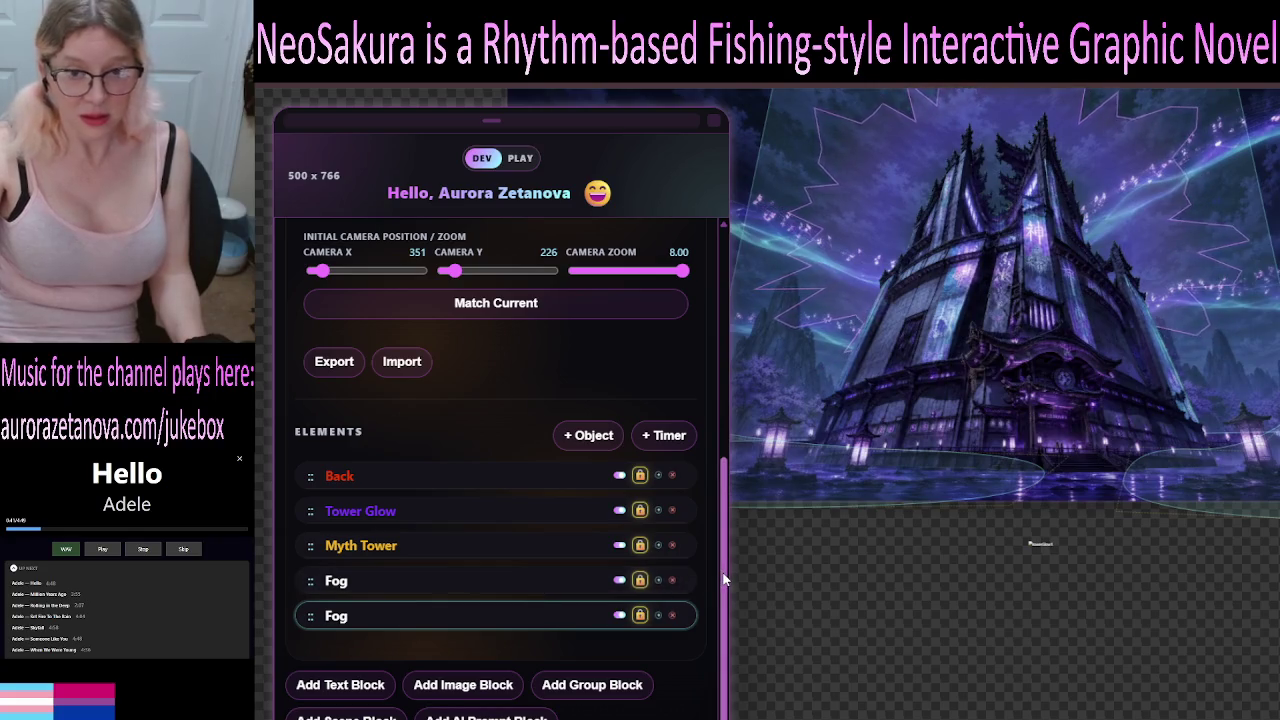
{"action": "scroll", "coordinate": [725, 580], "scroll_direction": "up", "scroll_amount": 3}
{"action": "scroll", "coordinate": [725, 580], "scroll_direction": "down", "scroll_amount": 3}
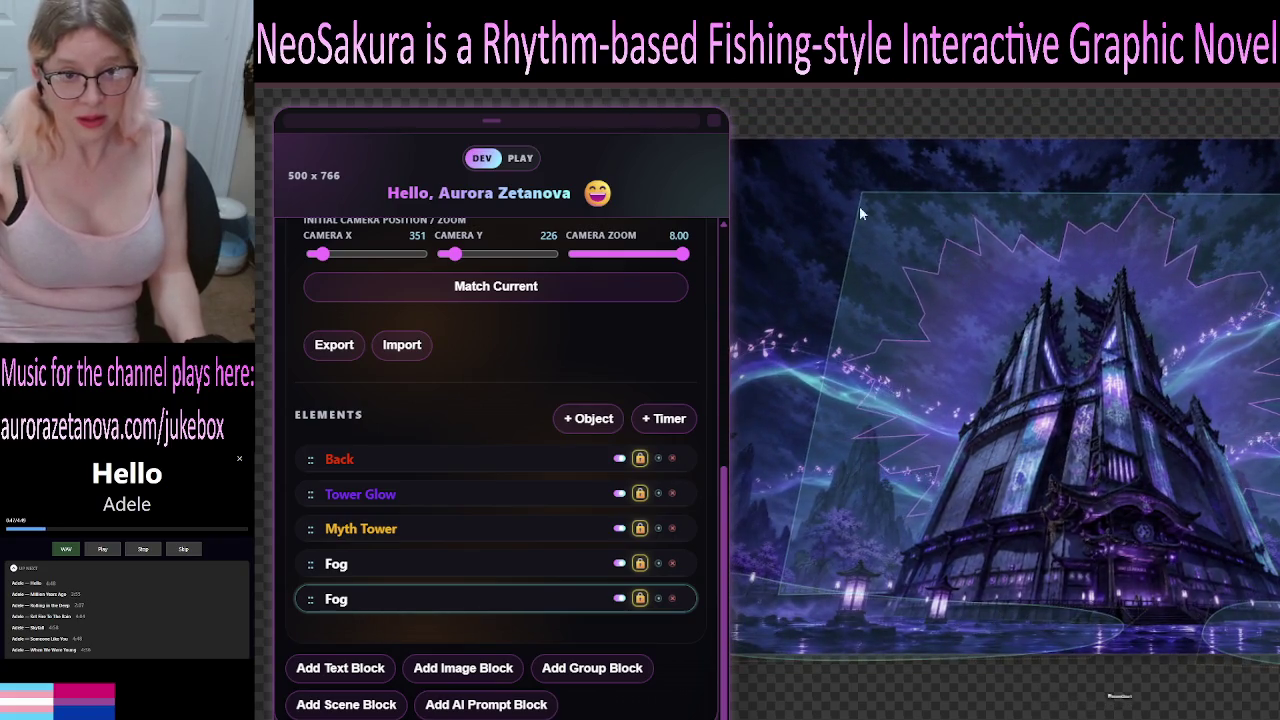
{"action": "left_click", "coordinate": [435, 502]}
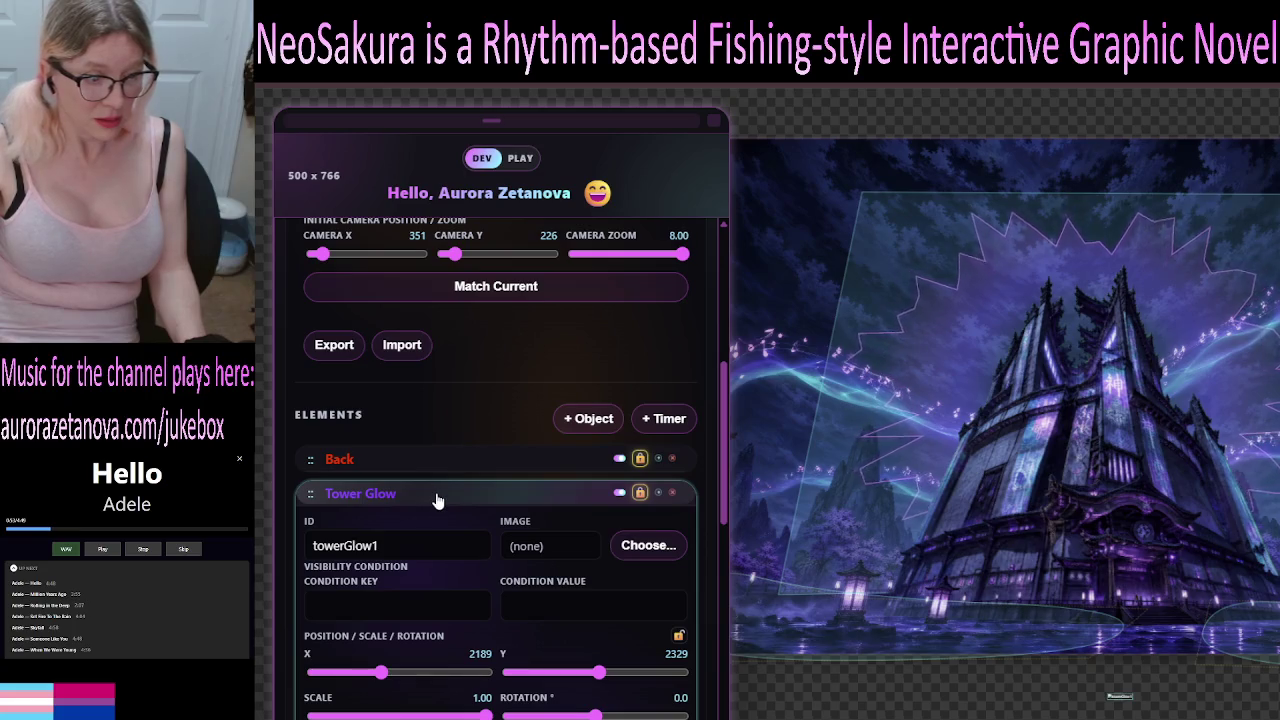
{"action": "scroll", "coordinate": [437, 500], "scroll_direction": "down", "scroll_amount": 4}
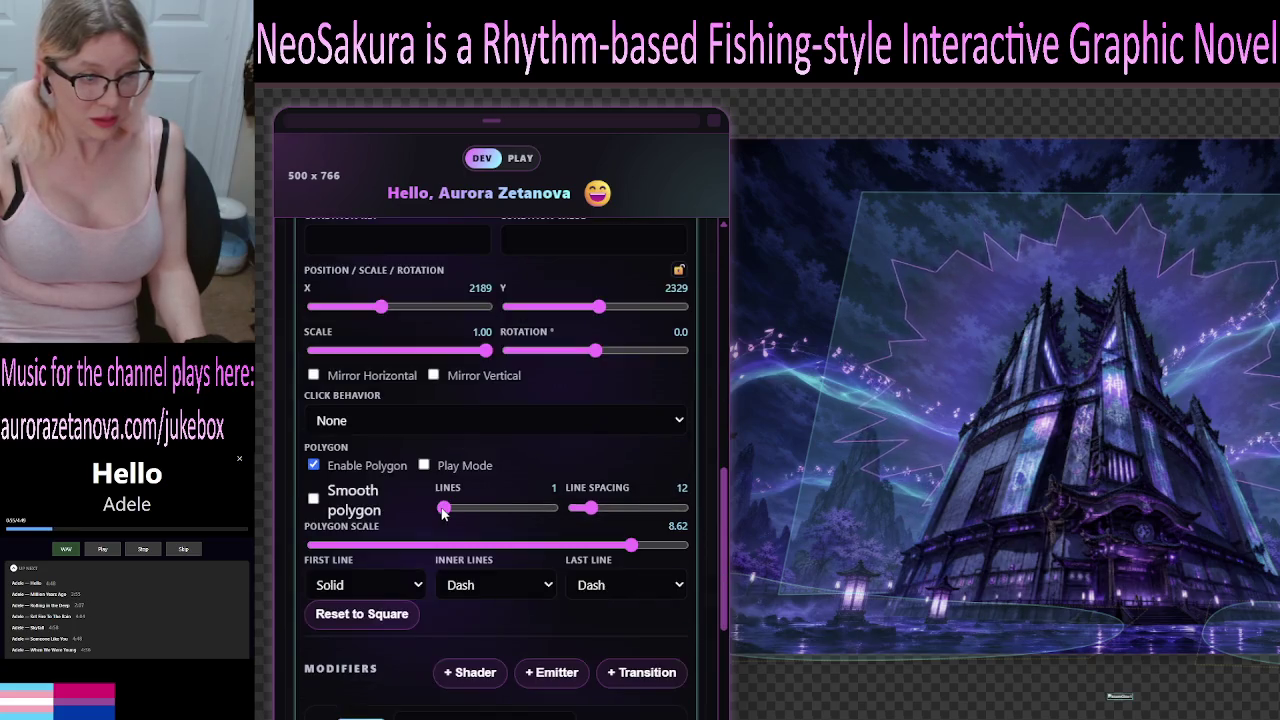
{"action": "scroll", "coordinate": [443, 512], "scroll_direction": "down", "scroll_amount": 2}
{"action": "scroll", "coordinate": [437, 530], "scroll_direction": "down", "scroll_amount": 1}
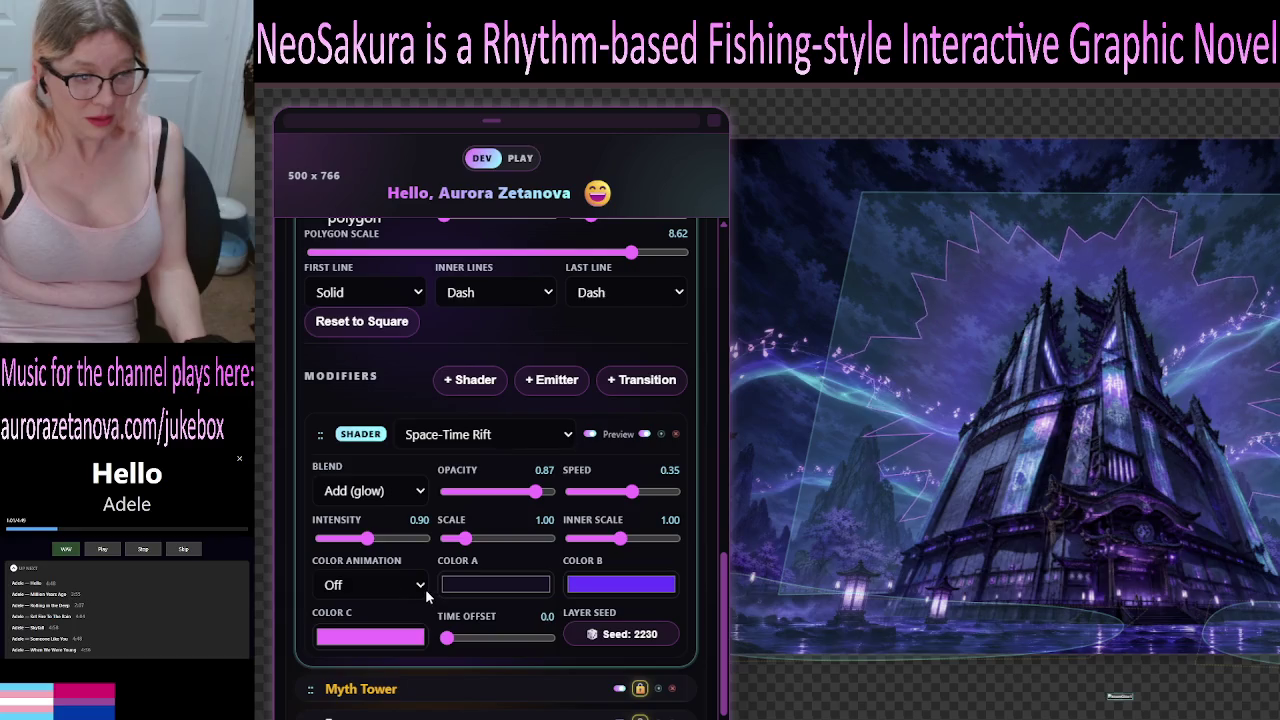
Give the shader's colour animation a 0.2 time offset, trying Stretch and Twist before settling on Pulse.
{"action": "left_click", "coordinate": [386, 642]}
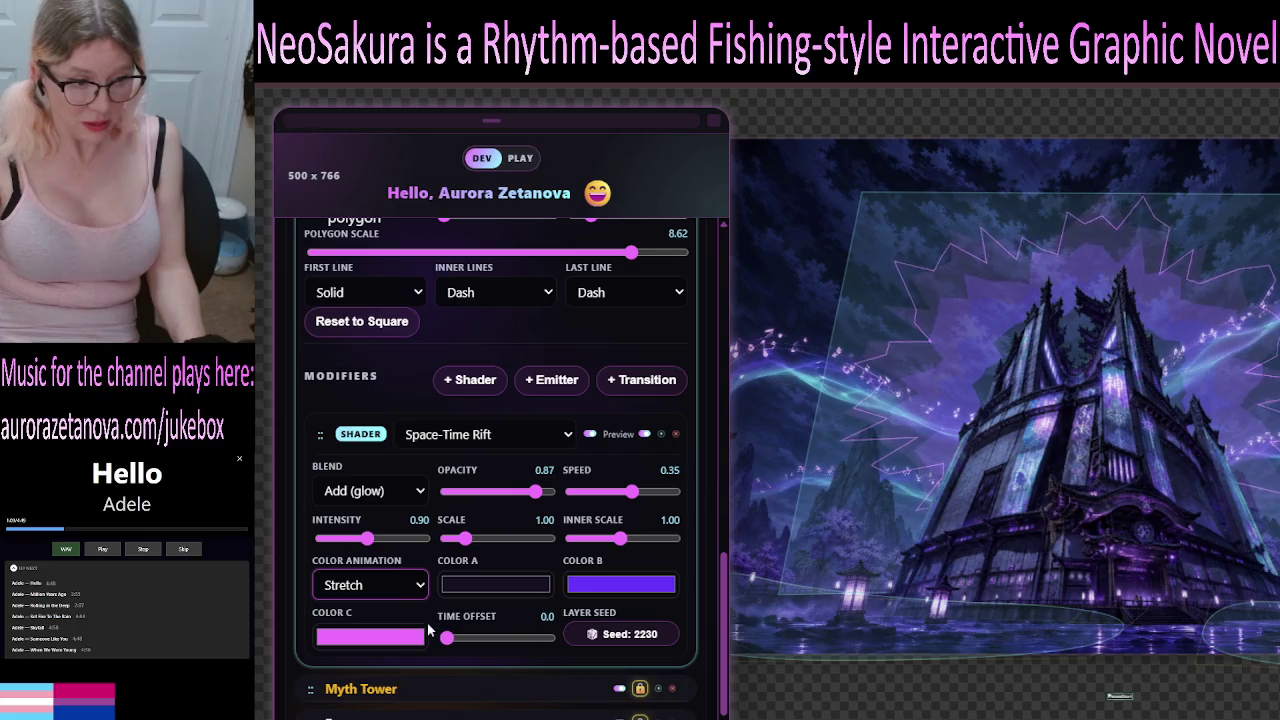
{"action": "left_click_drag", "start_coordinate": [449, 645], "coordinate": [449, 646]}
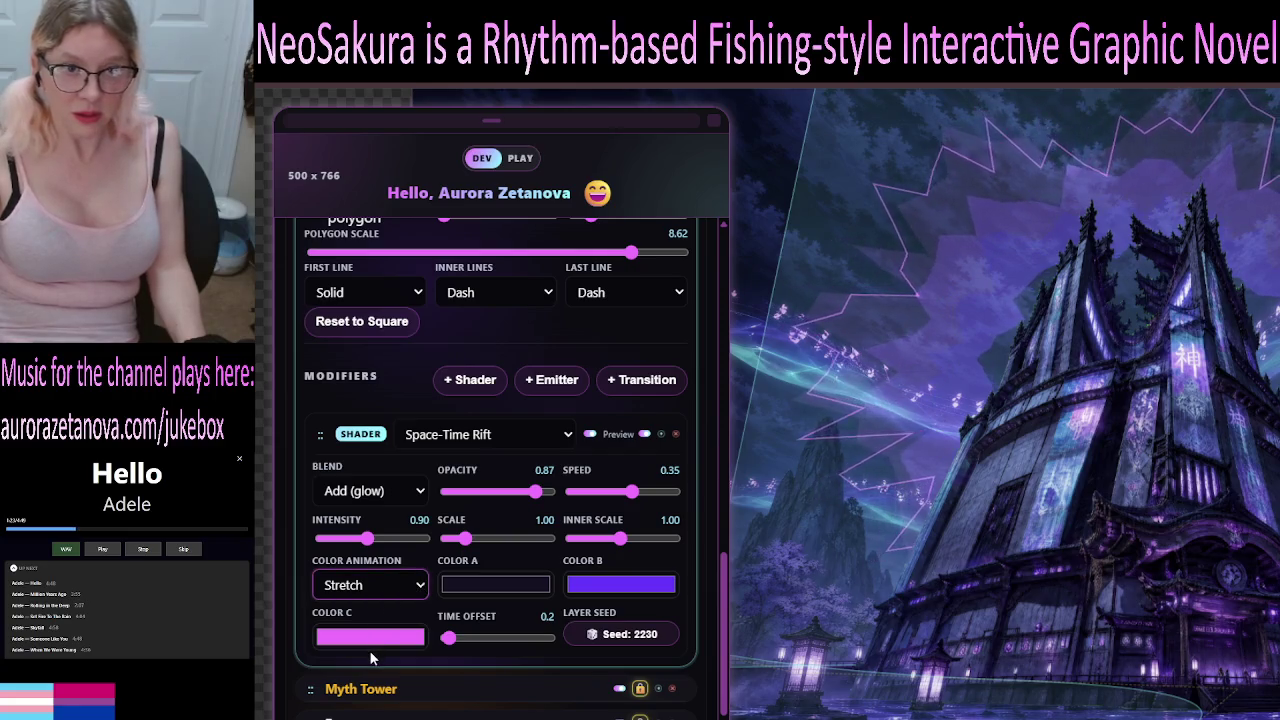
{"action": "key", "text": "Down"}
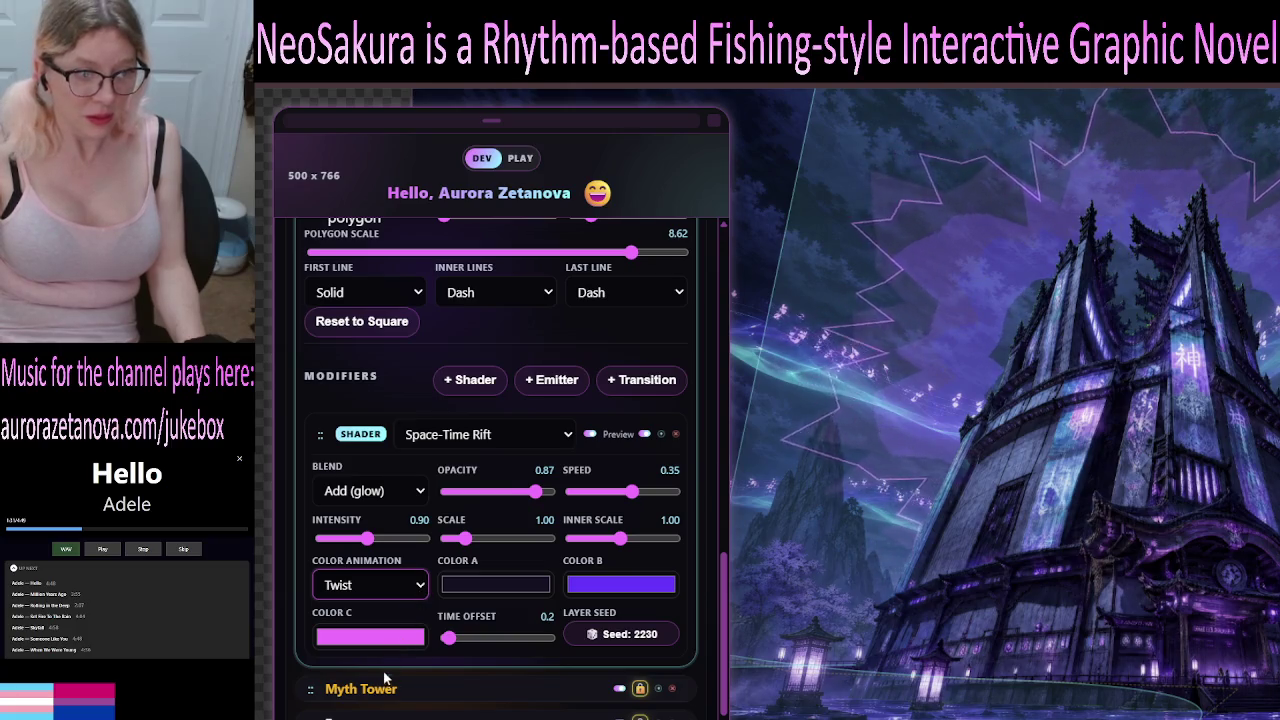
{"action": "left_click", "coordinate": [420, 627]}
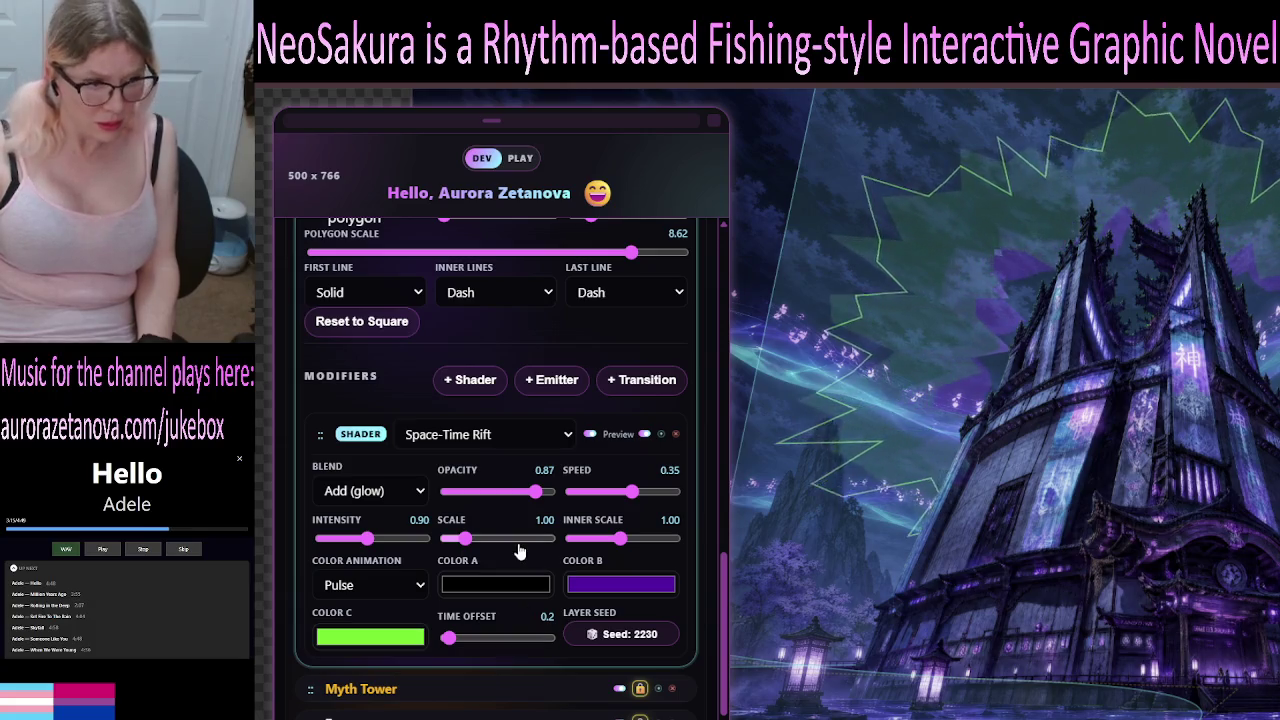
Lower the Space-Time Rift shader's inner scale from 1.00 to 0.70.
{"action": "left_click_drag", "start_coordinate": [613, 543], "coordinate": [604, 544]}
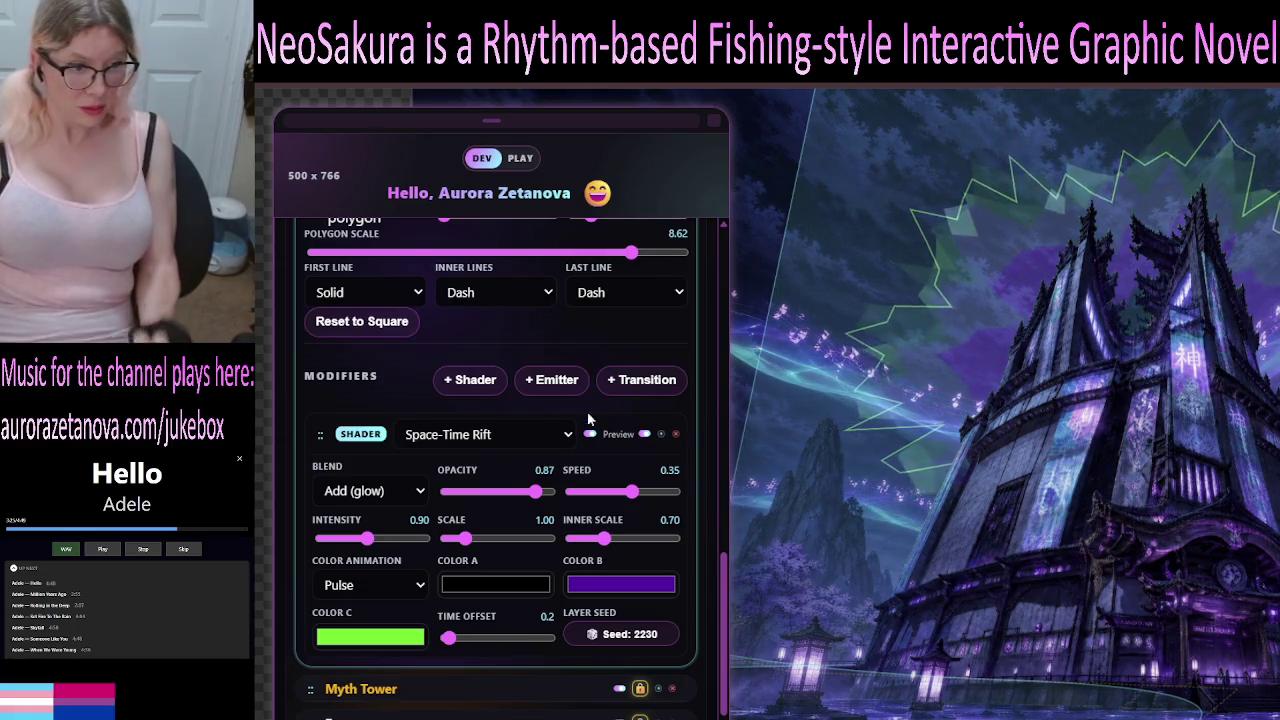
Tune the rift shader to opacity 0.65, intensity 2.00 and scale 0.75, then try Normal blend.
{"action": "left_click_drag", "start_coordinate": [536, 491], "coordinate": [513, 512]}
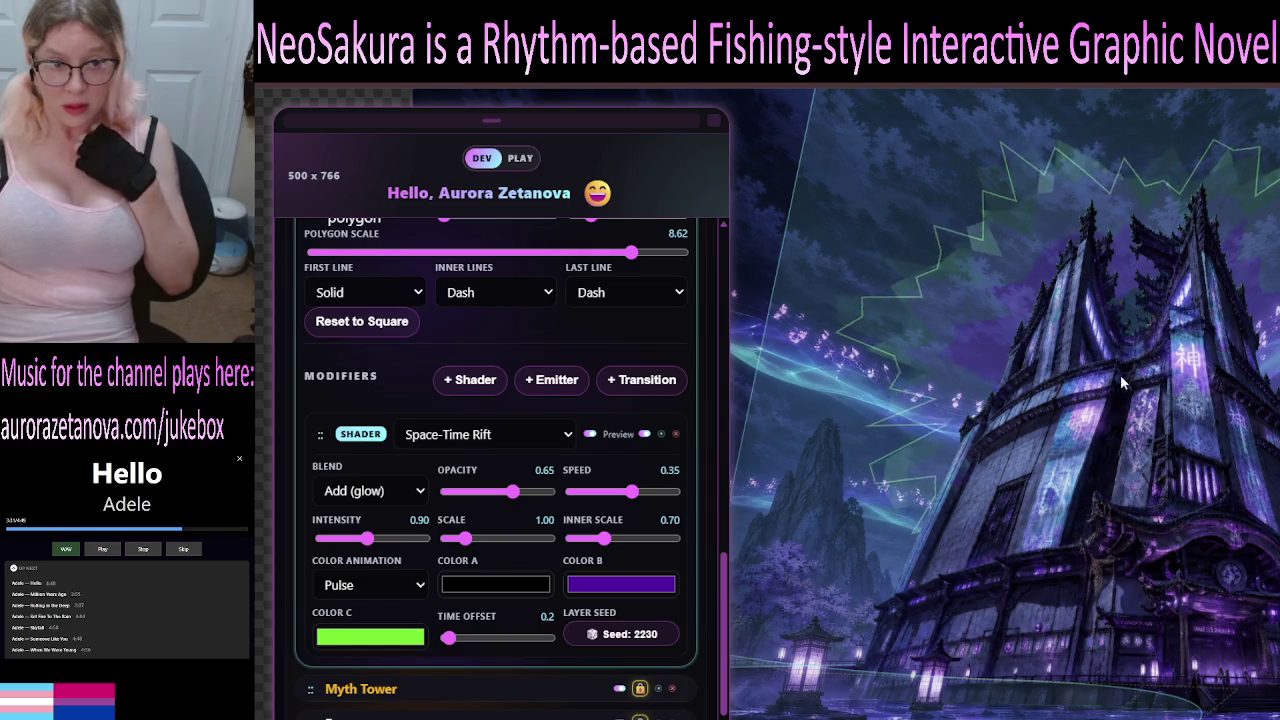
{"action": "left_click_drag", "start_coordinate": [367, 543], "coordinate": [463, 540]}
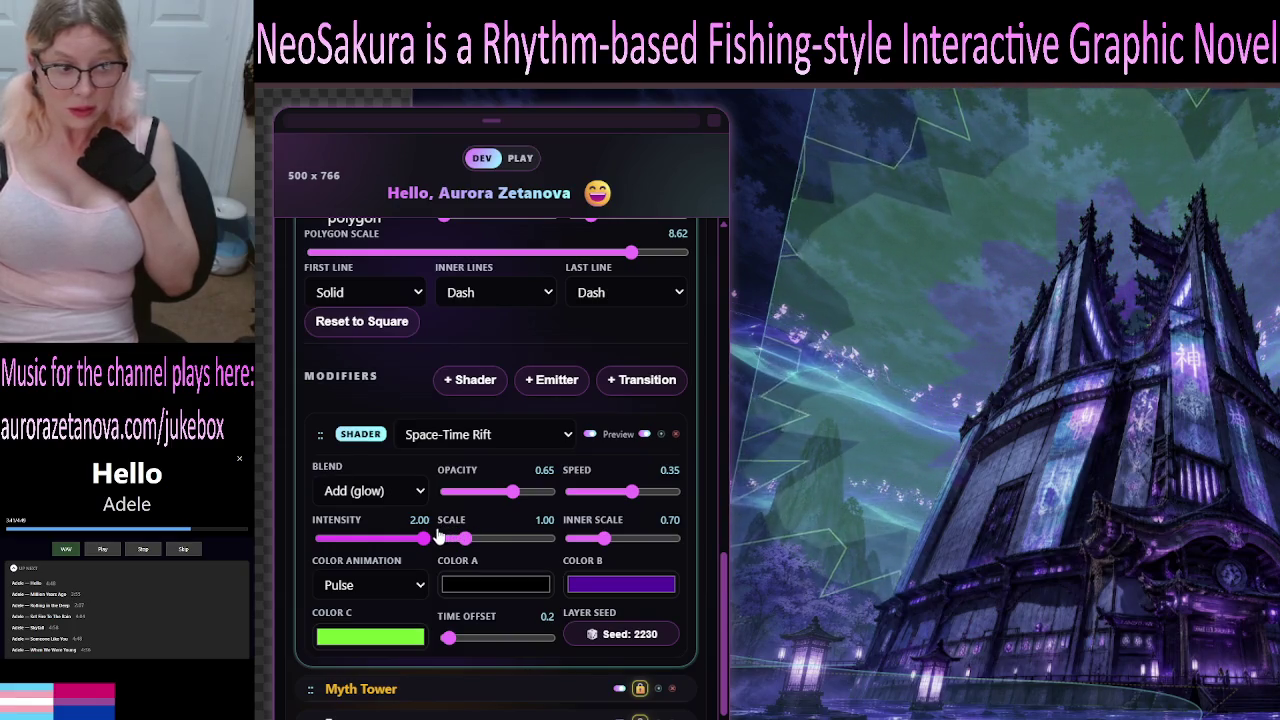
{"action": "left_click_drag", "start_coordinate": [425, 538], "coordinate": [390, 548]}
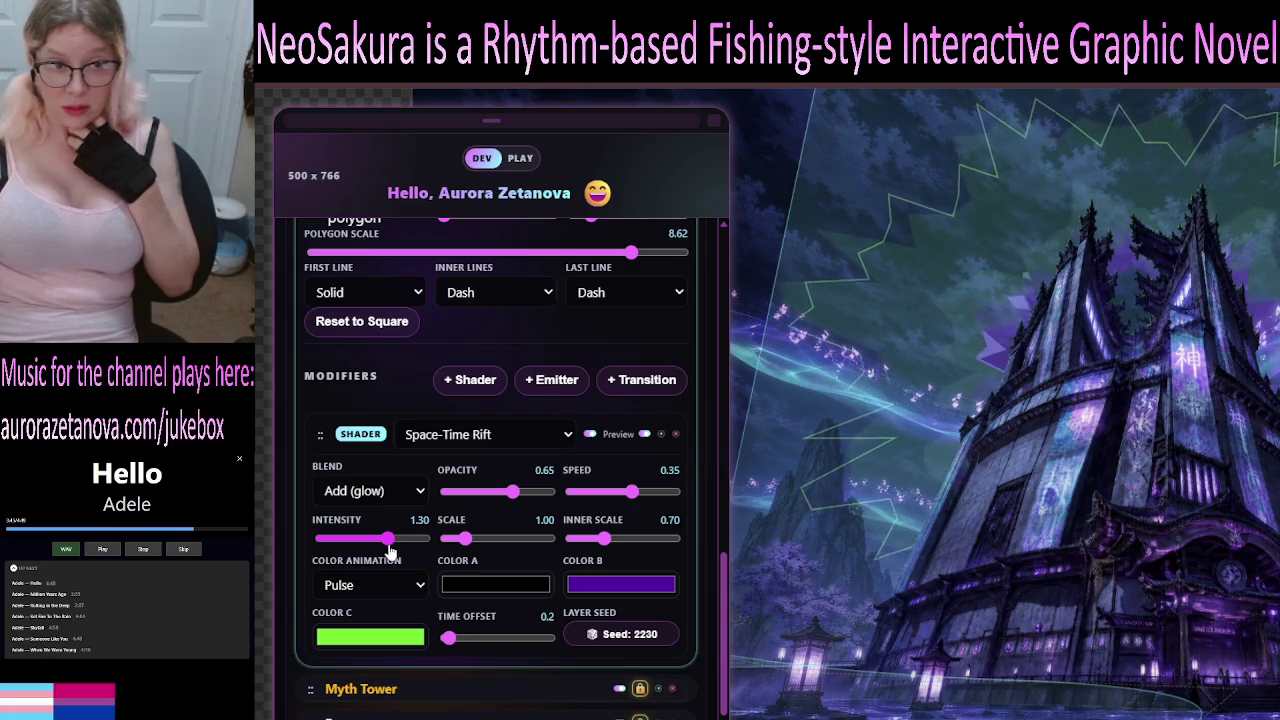
{"action": "left_click", "coordinate": [390, 548]}
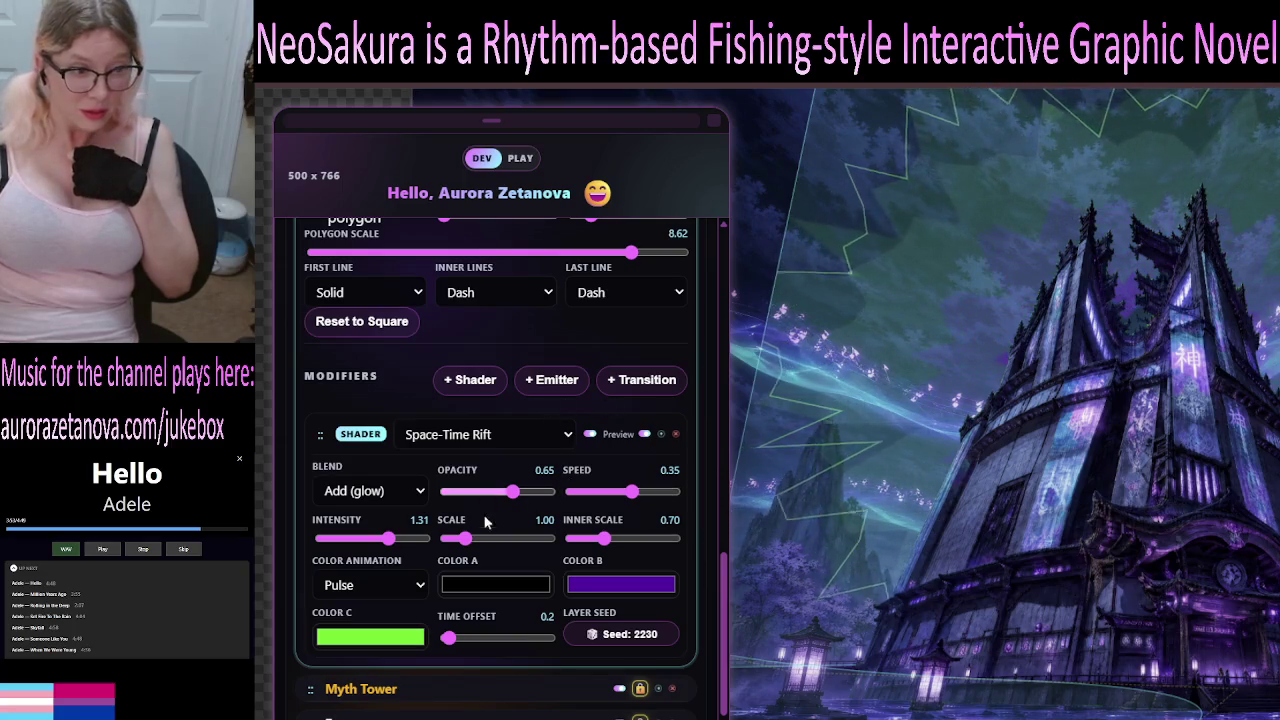
{"action": "left_click", "coordinate": [370, 540]}
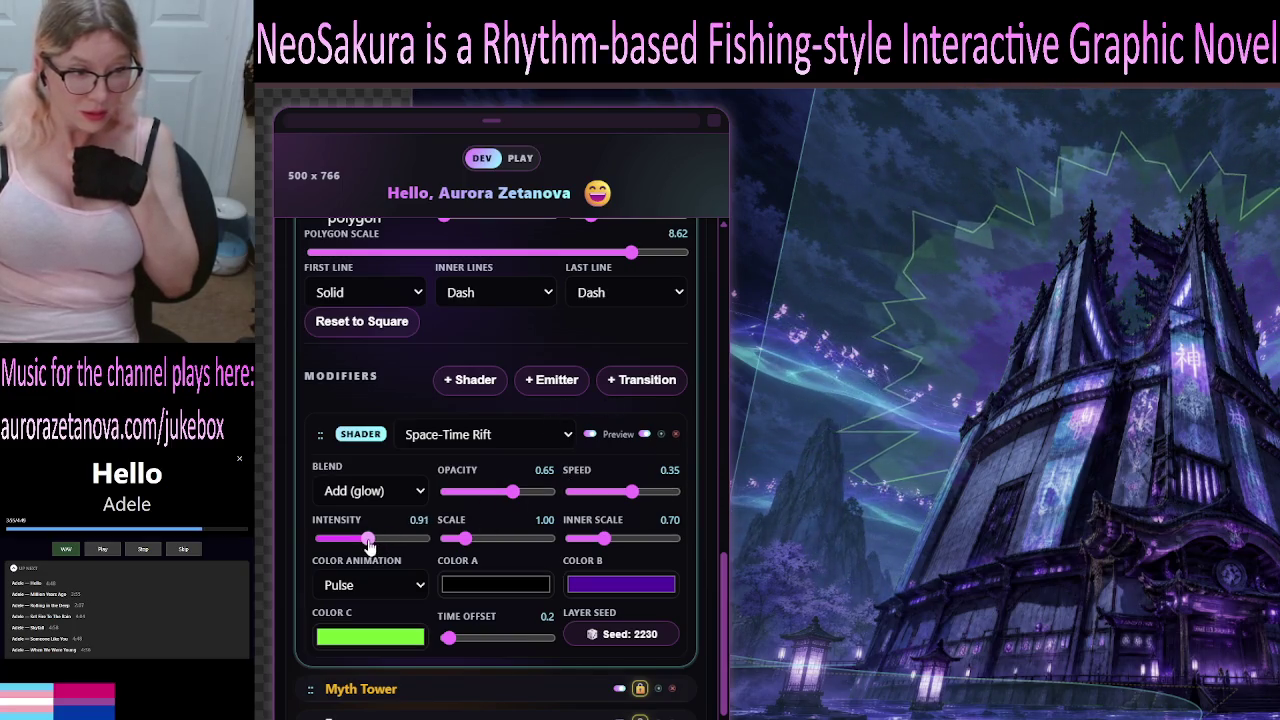
{"action": "left_click", "coordinate": [458, 543]}
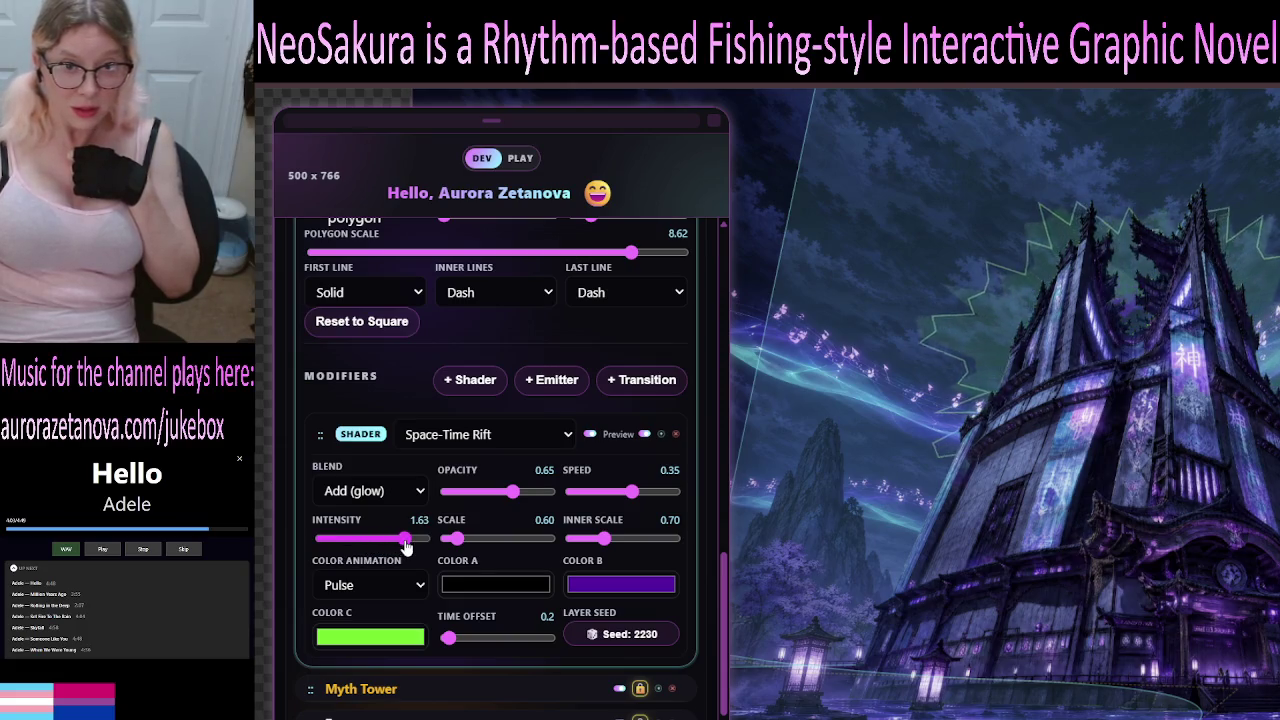
{"action": "left_click_drag", "start_coordinate": [414, 548], "coordinate": [430, 545]}
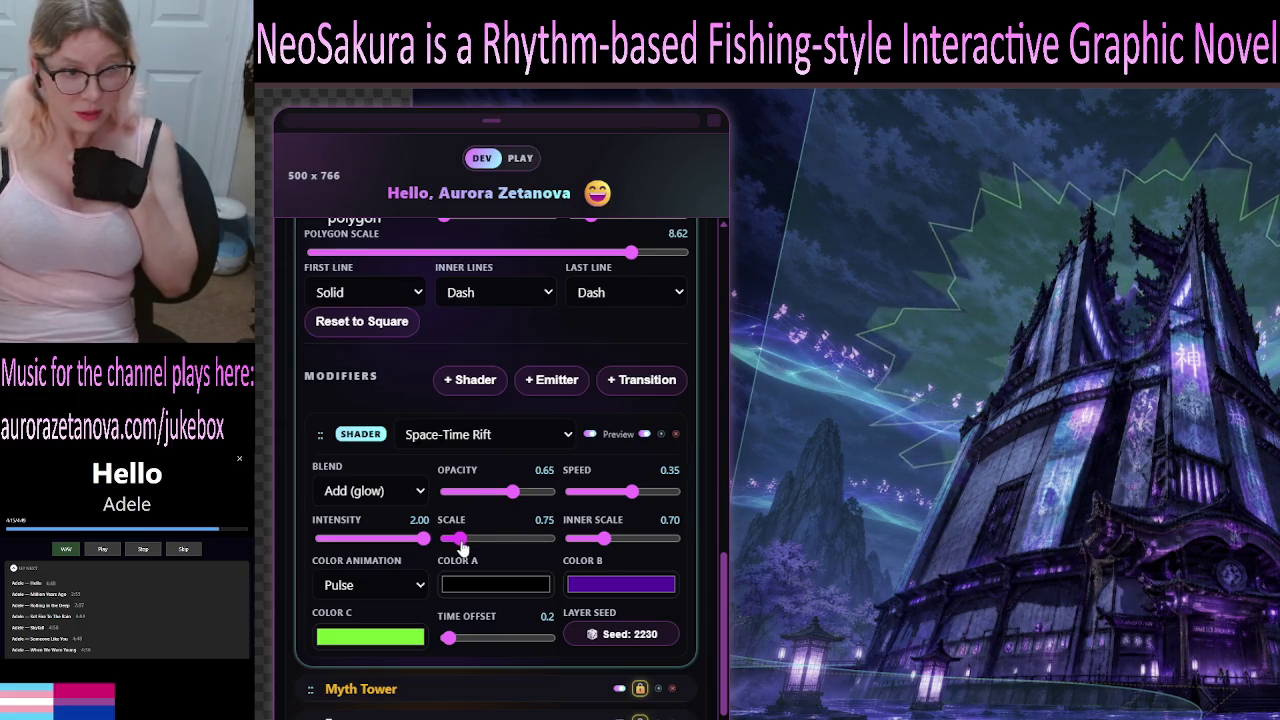
{"action": "left_click_drag", "start_coordinate": [463, 545], "coordinate": [459, 541]}
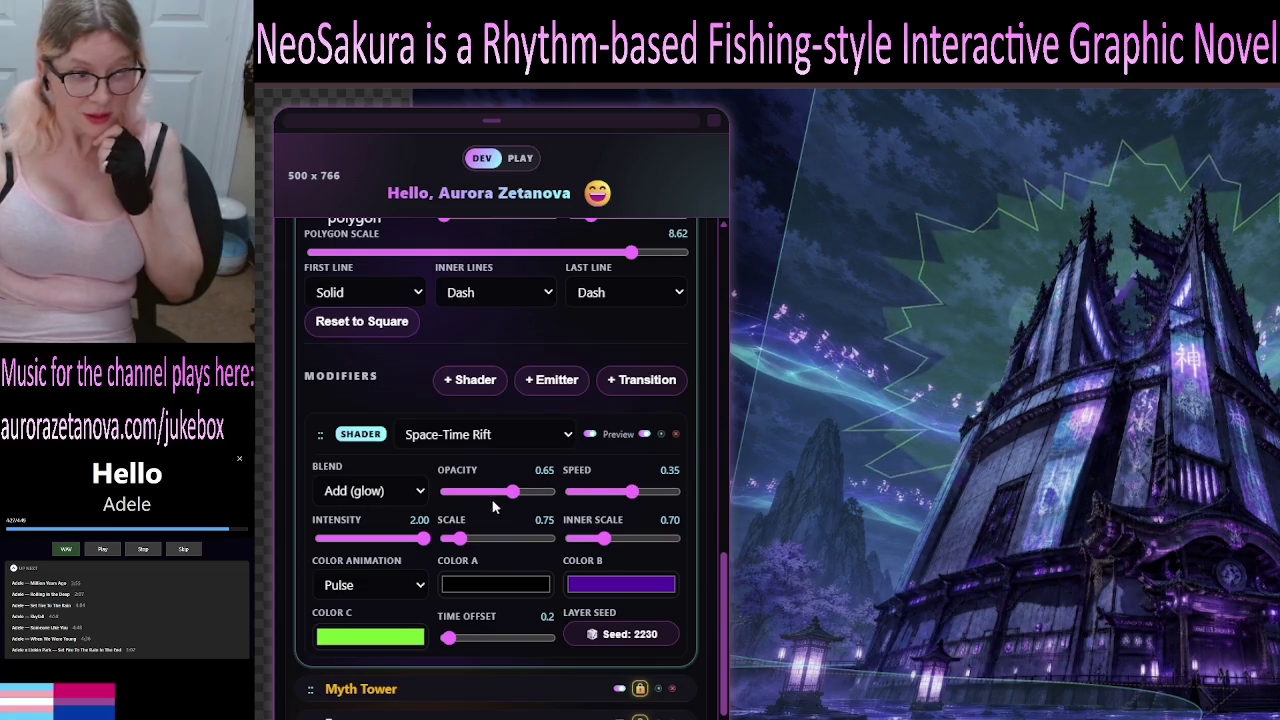
{"action": "left_click", "coordinate": [405, 493]}
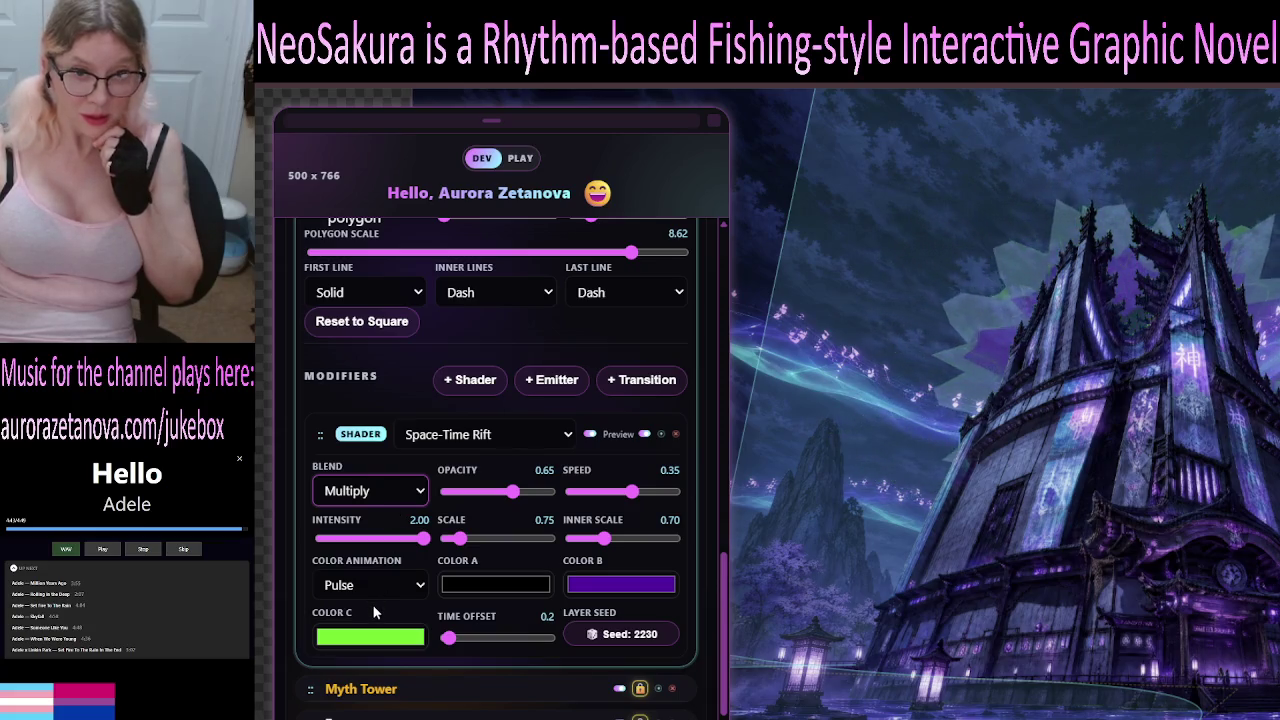
{"action": "key", "text": "Down"}
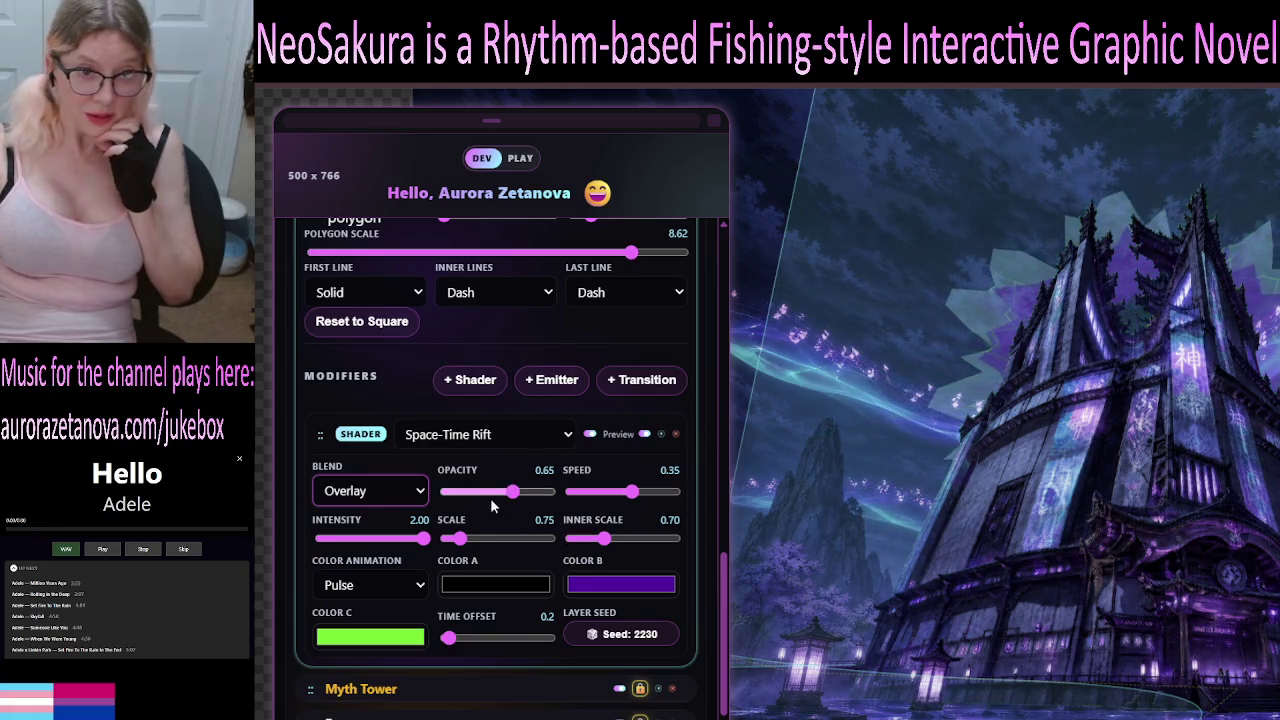
{"action": "left_click", "coordinate": [396, 526]}
{"action": "left_click", "coordinate": [404, 496]}
{"action": "left_click", "coordinate": [398, 546]}
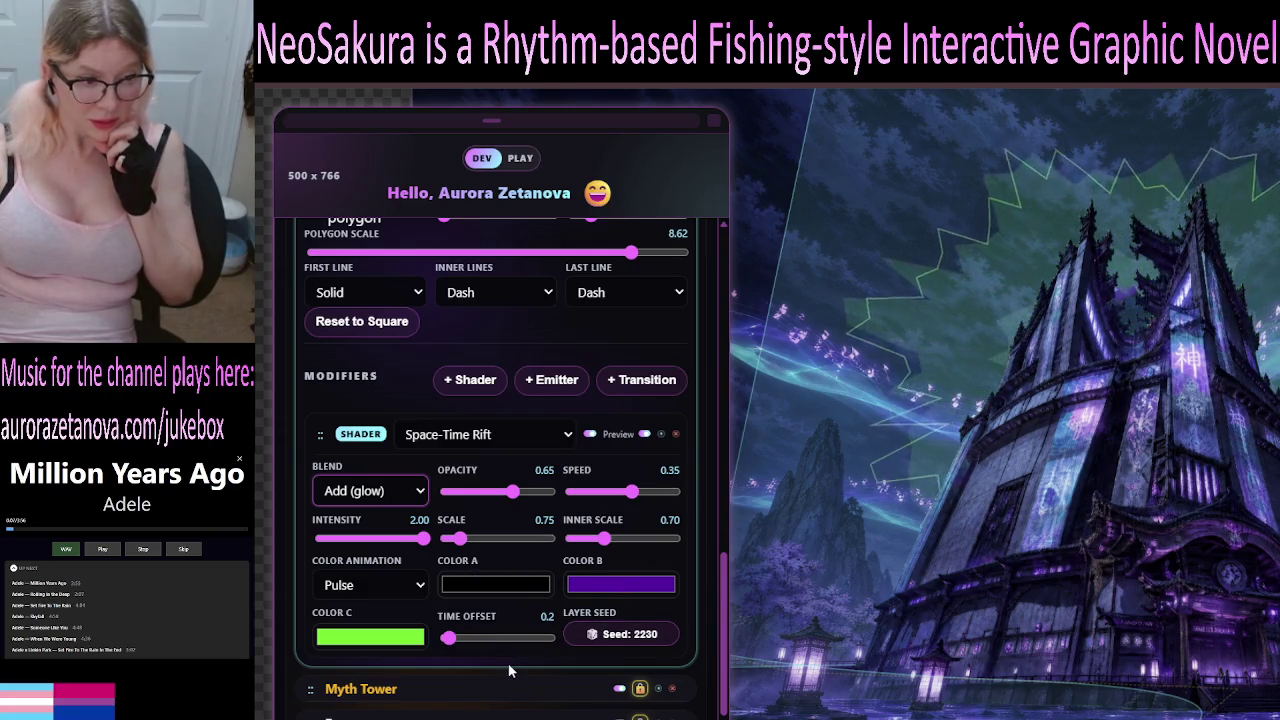
{"action": "scroll", "coordinate": [508, 663], "scroll_direction": "down", "scroll_amount": 2}
{"action": "scroll", "coordinate": [509, 586], "scroll_direction": "up", "scroll_amount": 1}
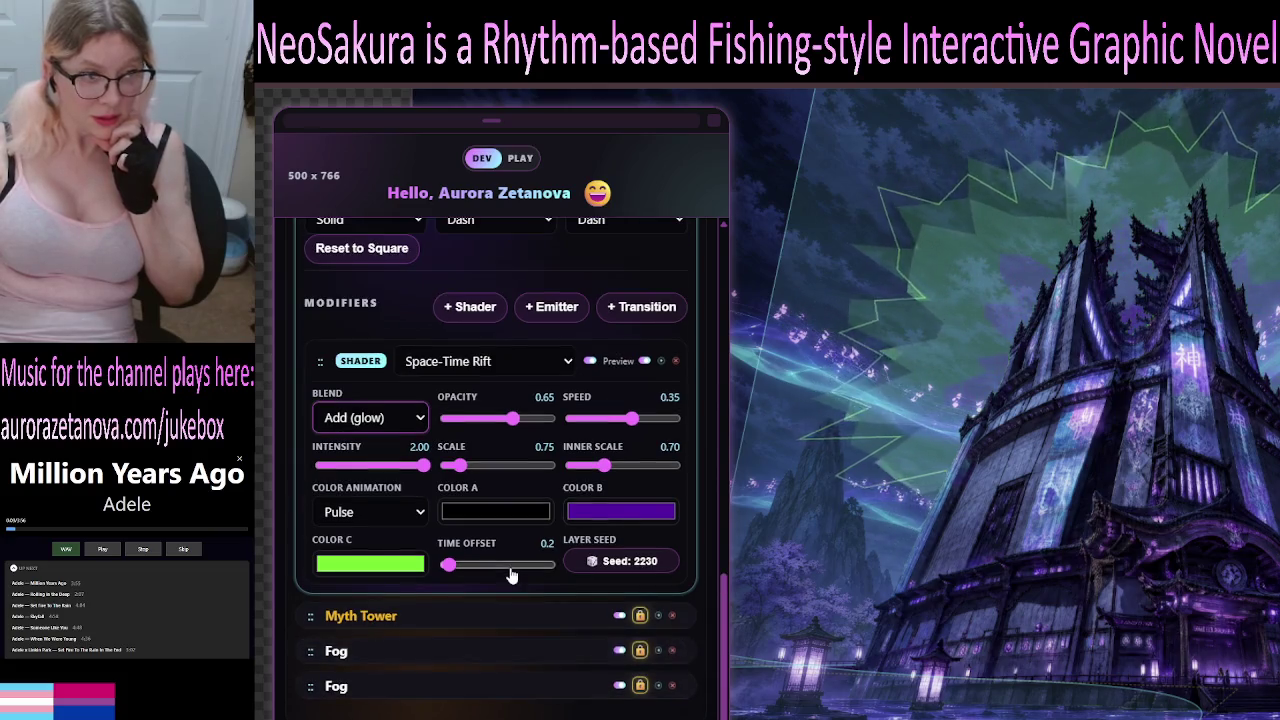
{"action": "scroll", "coordinate": [510, 580], "scroll_direction": "up", "scroll_amount": 1}
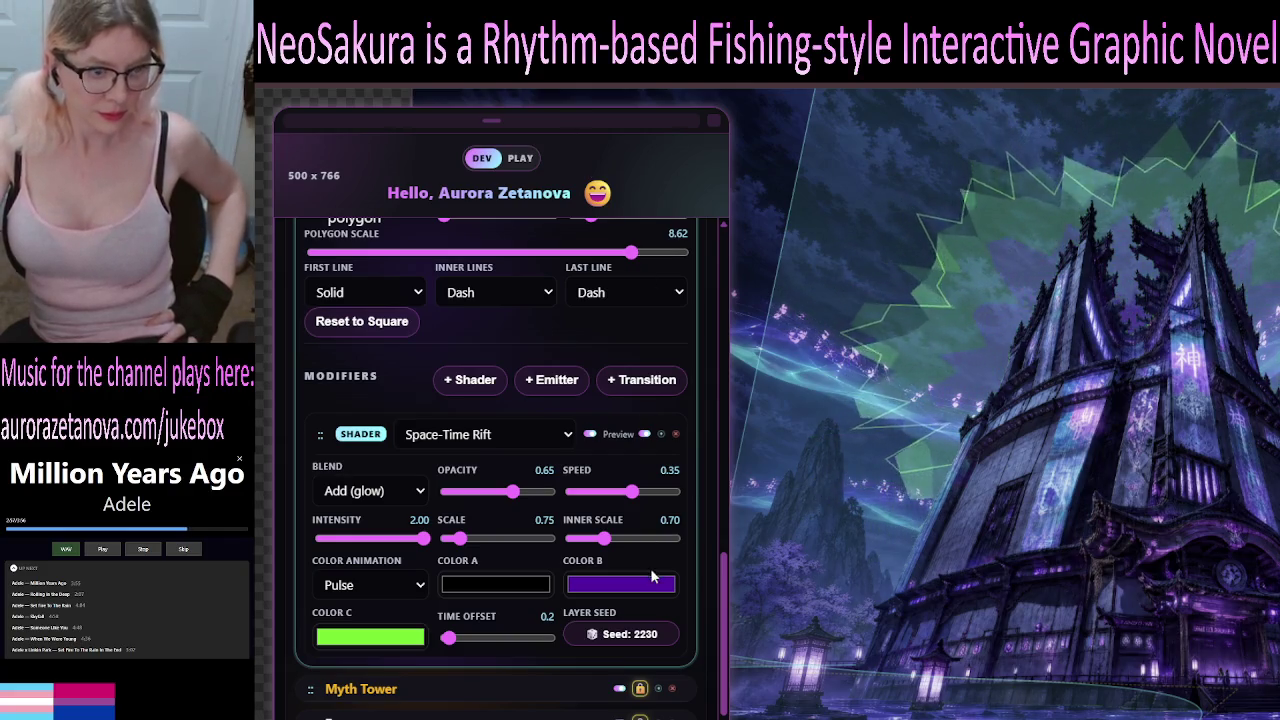
Scroll the editor panel up to the top-level Slideshow, Neo Editor and Neo Debug rows.
{"action": "mouse_move", "coordinate": [725, 645]}
{"action": "left_mouse_down"}
{"action": "mouse_move", "coordinate": [736, 359]}
{"action": "mouse_move", "coordinate": [722, 255]}
{"action": "left_mouse_up"}
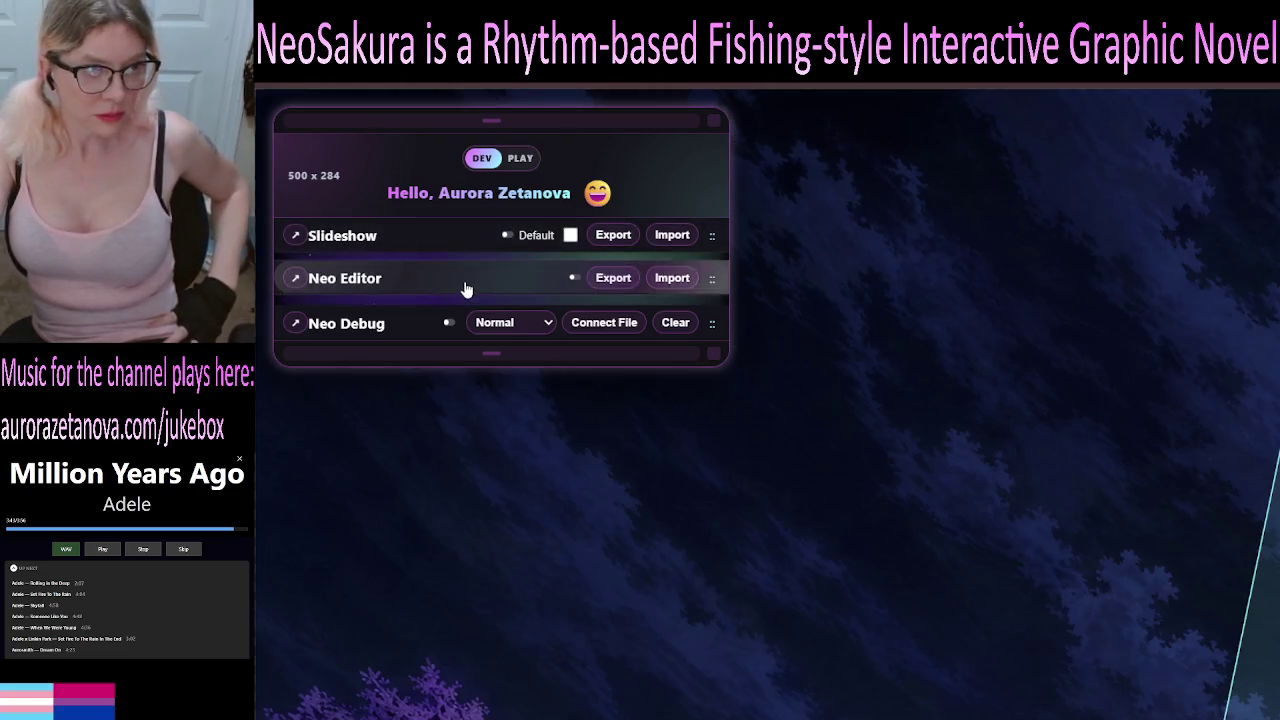
Reopen the Neo Editor's scene blocks and expand the Scene - E1F1 block's fields.
{"action": "left_click", "coordinate": [465, 289]}
{"action": "left_click", "coordinate": [511, 400]}
{"action": "scroll", "coordinate": [535, 413], "scroll_direction": "down", "scroll_amount": 1}
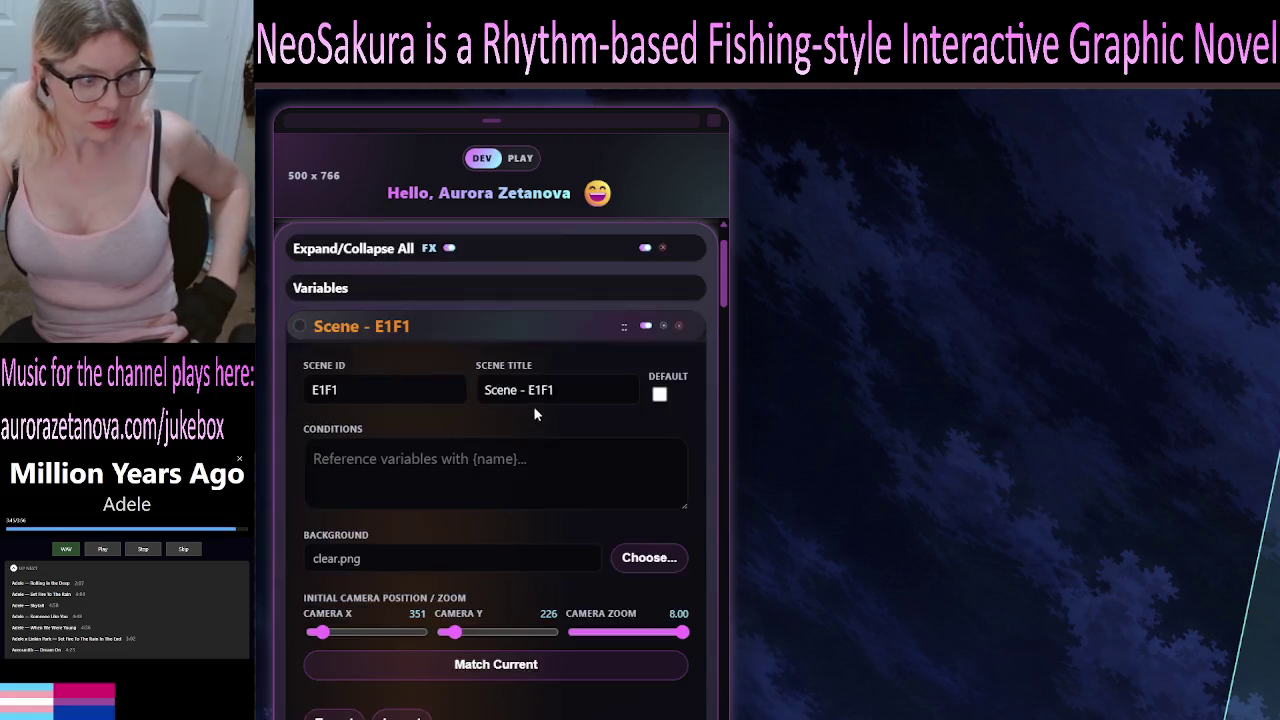
{"action": "scroll", "coordinate": [535, 413], "scroll_direction": "down", "scroll_amount": 6}
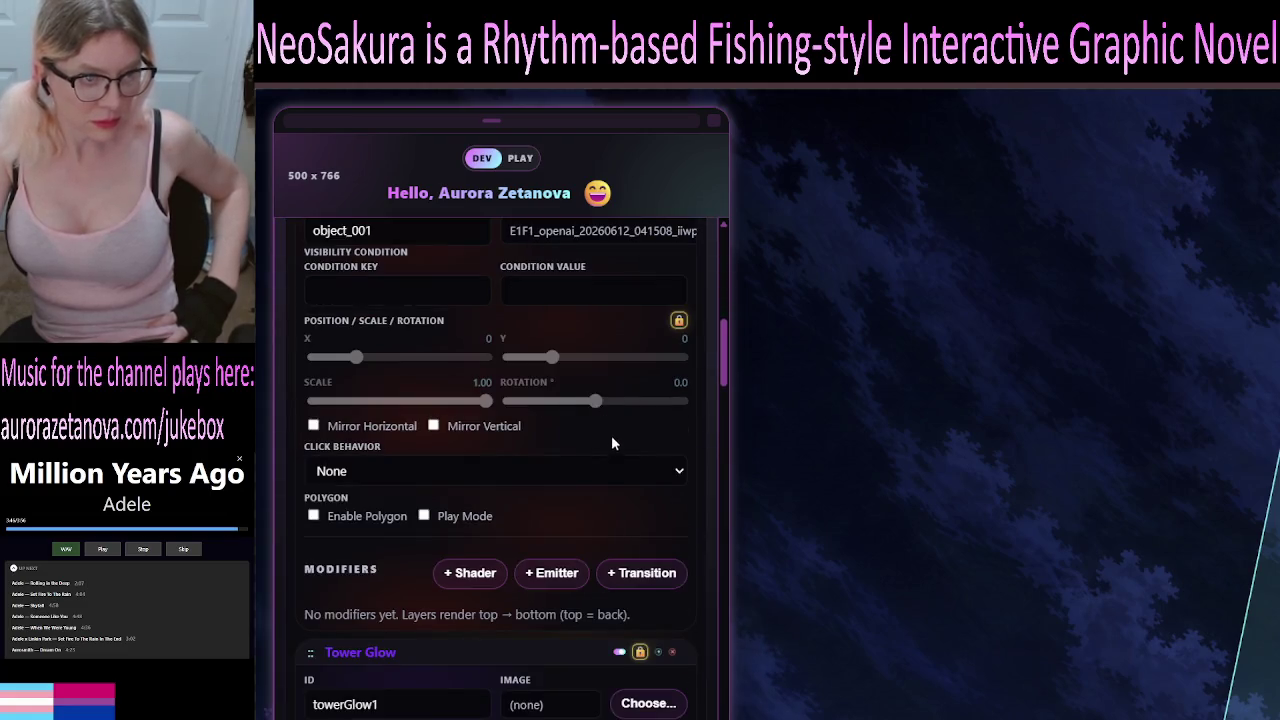
{"action": "scroll", "coordinate": [613, 443], "scroll_direction": "down", "scroll_amount": 8}
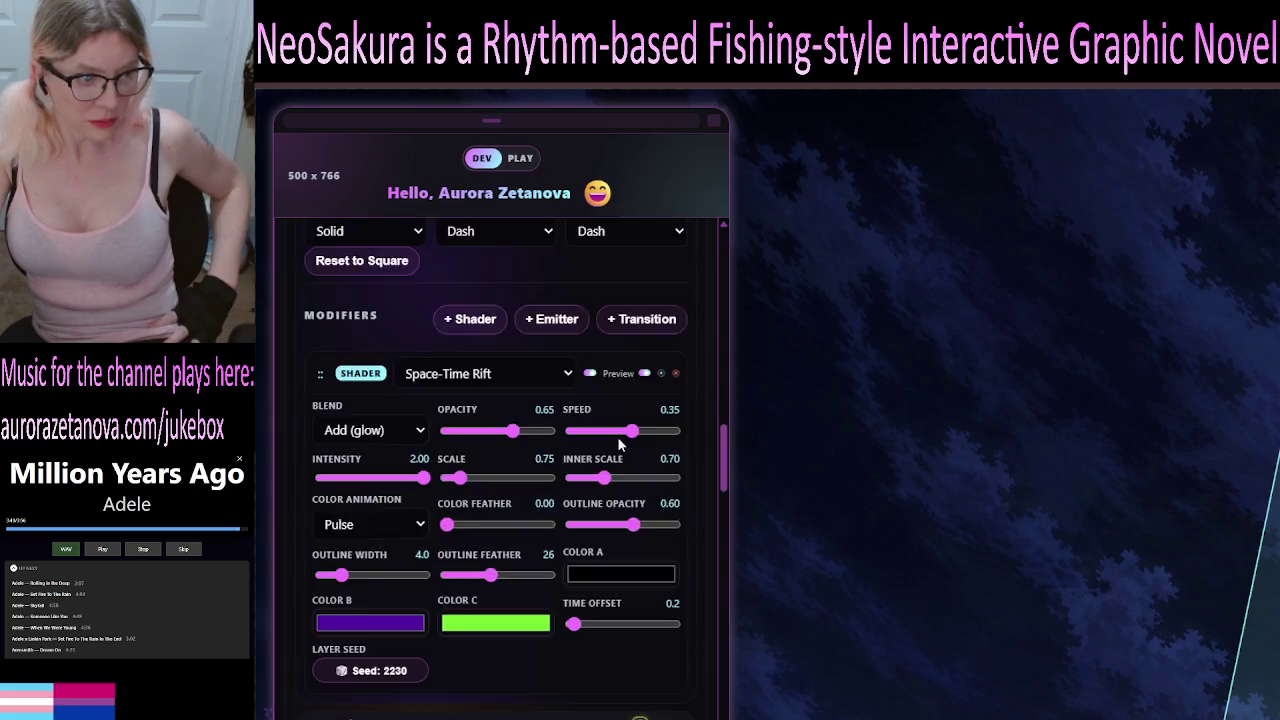
{"action": "scroll", "coordinate": [618, 443], "scroll_direction": "down", "scroll_amount": 8}
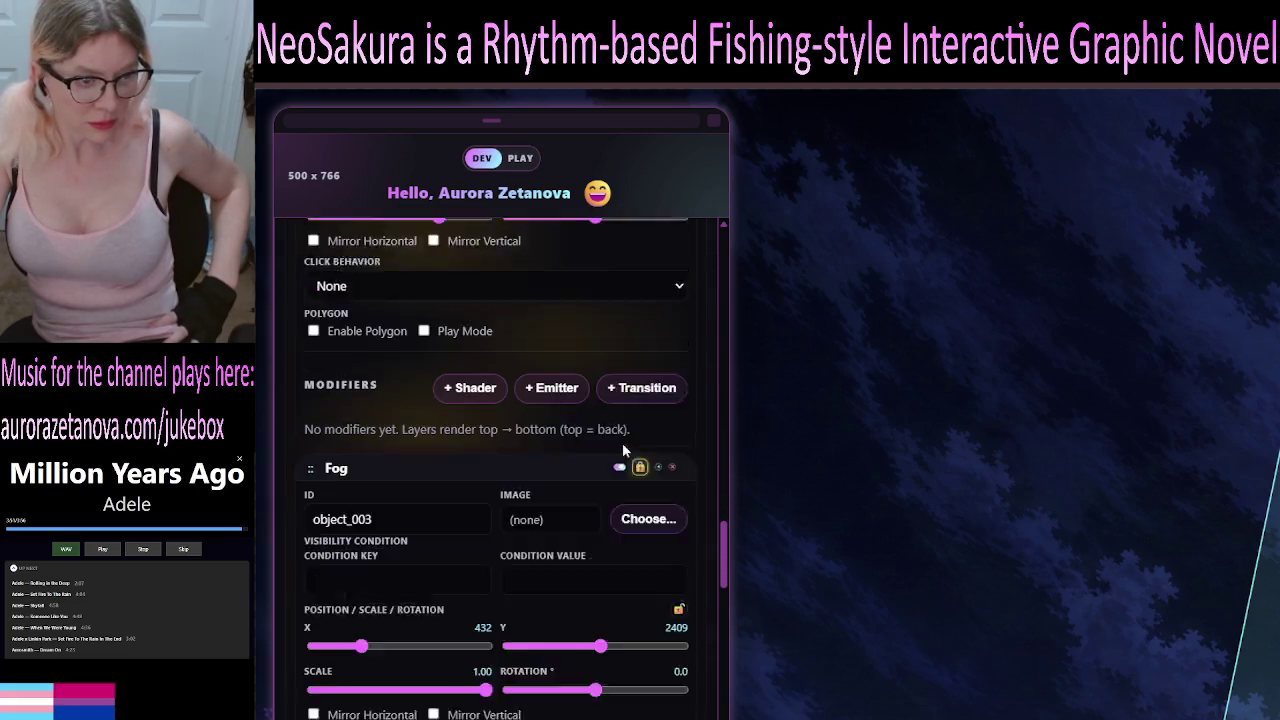
{"action": "scroll", "coordinate": [622, 448], "scroll_direction": "down", "scroll_amount": 8}
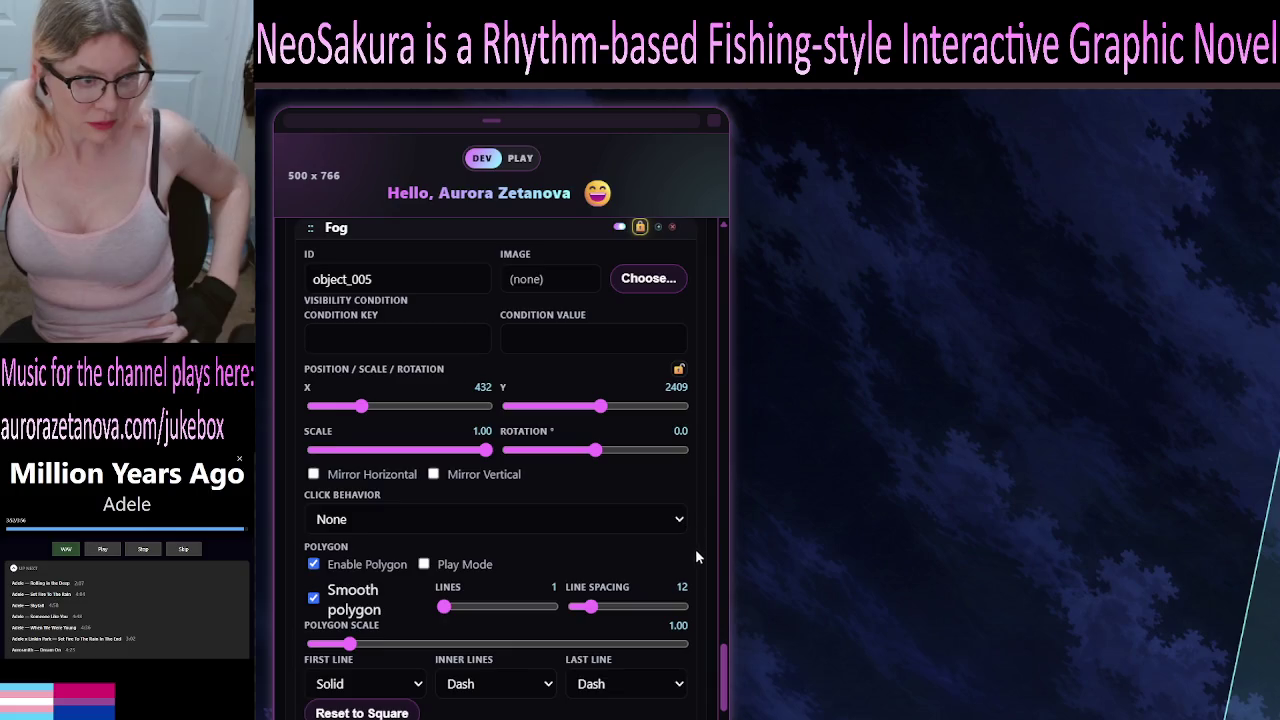
{"action": "scroll", "coordinate": [697, 557], "scroll_direction": "down", "scroll_amount": 4}
{"action": "mouse_move", "coordinate": [725, 715]}
{"action": "left_mouse_down"}
{"action": "mouse_move", "coordinate": [715, 262]}
{"action": "mouse_move", "coordinate": [694, 249]}
{"action": "left_mouse_up"}
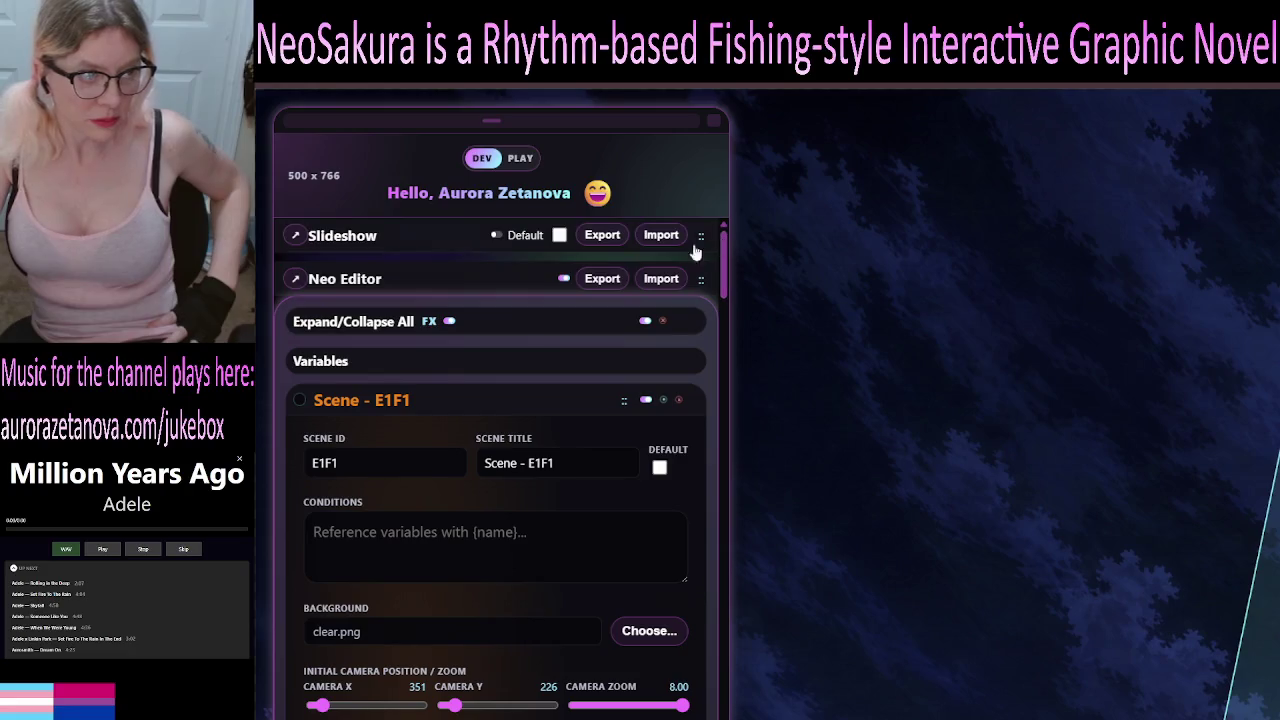
Collapse and re-expand the Scene - E1F1 settings twice.
{"action": "left_click", "coordinate": [418, 410]}
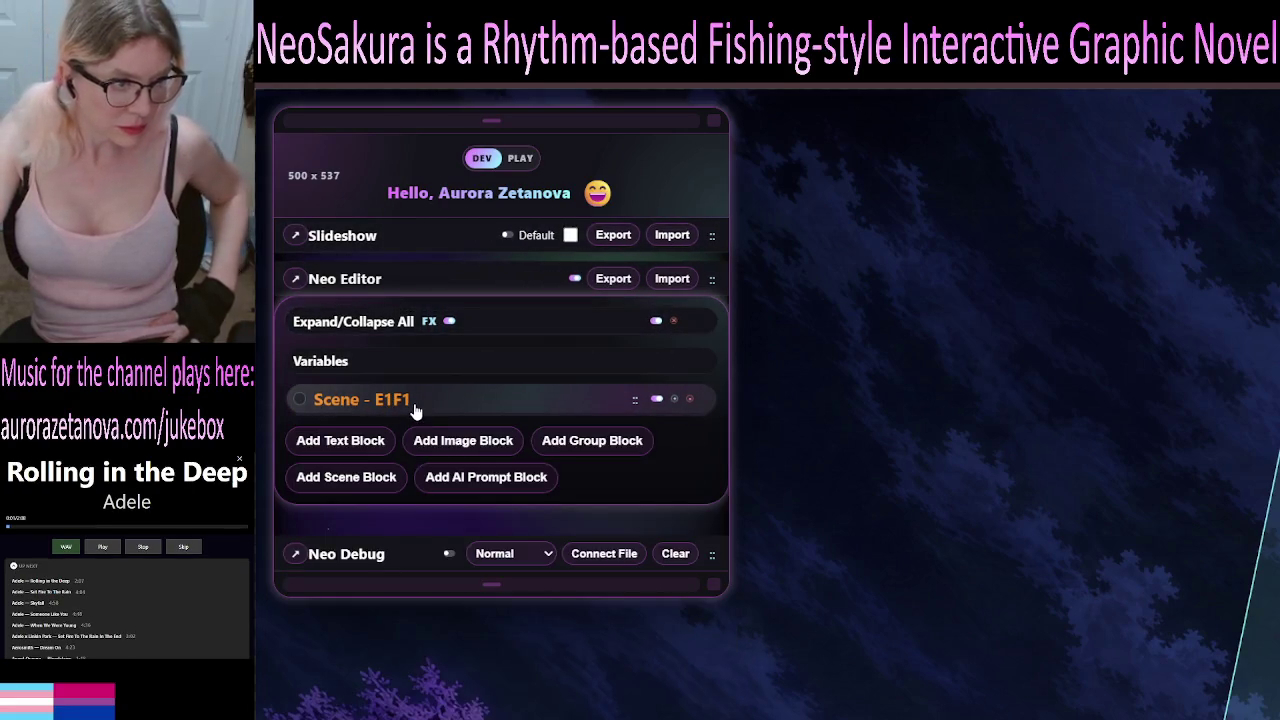
{"action": "left_click", "coordinate": [416, 408]}
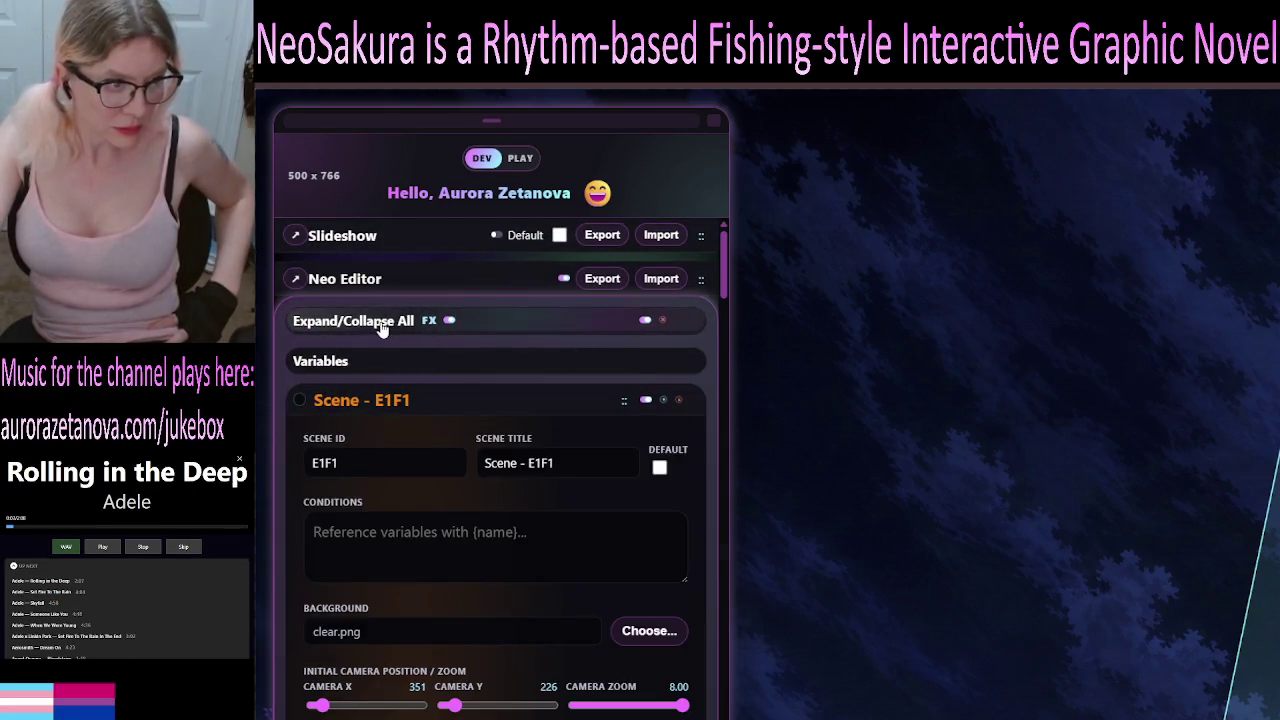
{"action": "left_click", "coordinate": [410, 404]}
{"action": "left_click", "coordinate": [405, 411]}
Open the Back element's properties in scene E1F1, then fold it back into the element list.
{"action": "scroll", "coordinate": [488, 490], "scroll_direction": "down", "scroll_amount": 5}
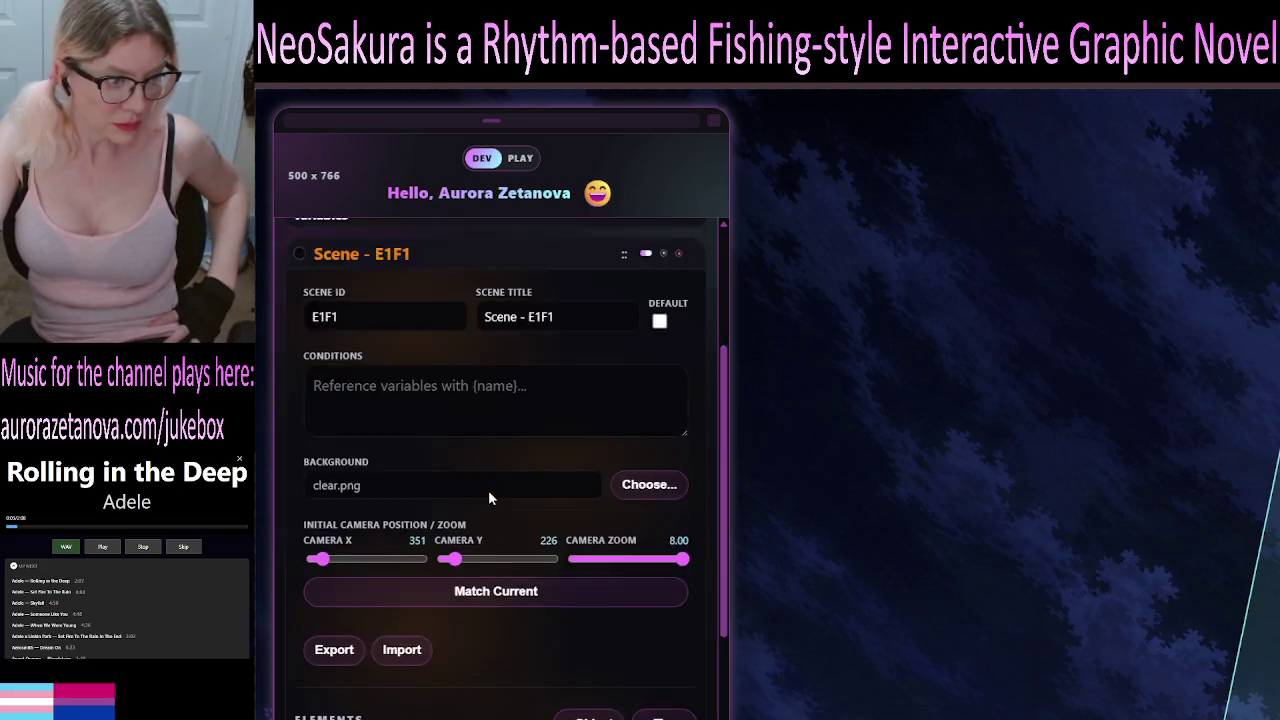
{"action": "left_click", "coordinate": [490, 478]}
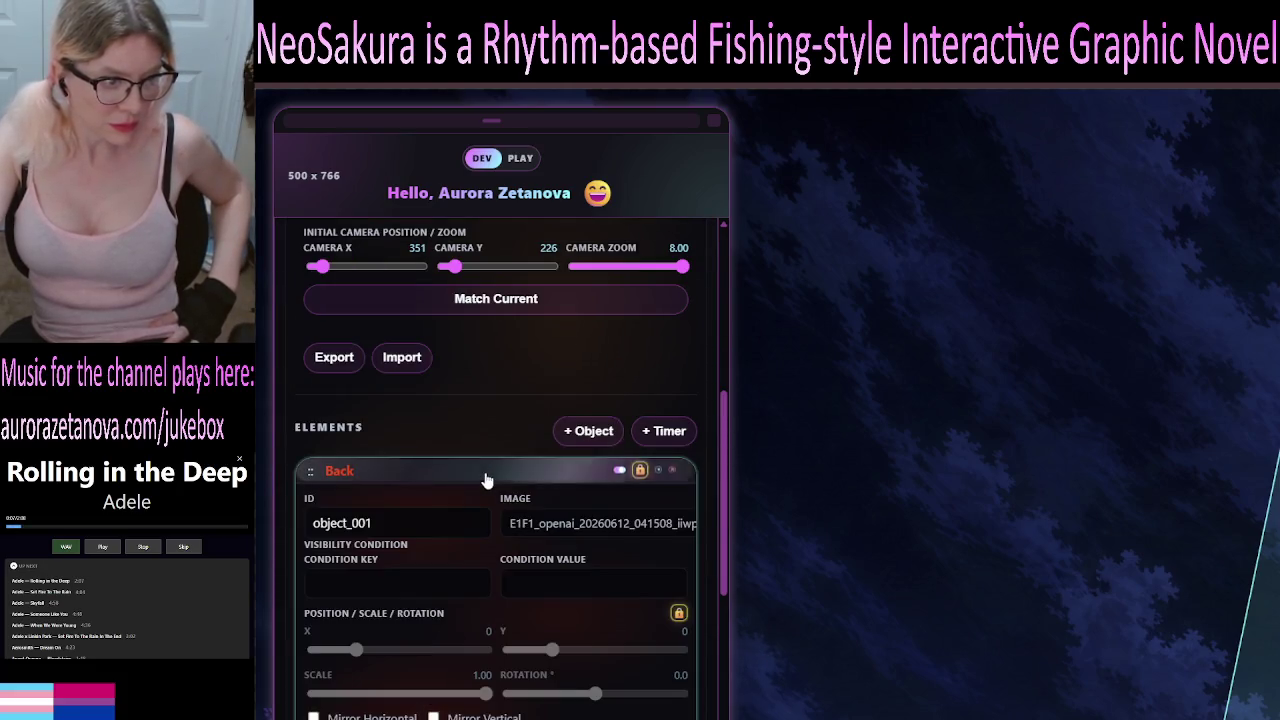
{"action": "scroll", "coordinate": [487, 480], "scroll_direction": "down", "scroll_amount": 4}
{"action": "scroll", "coordinate": [487, 480], "scroll_direction": "up", "scroll_amount": 4}
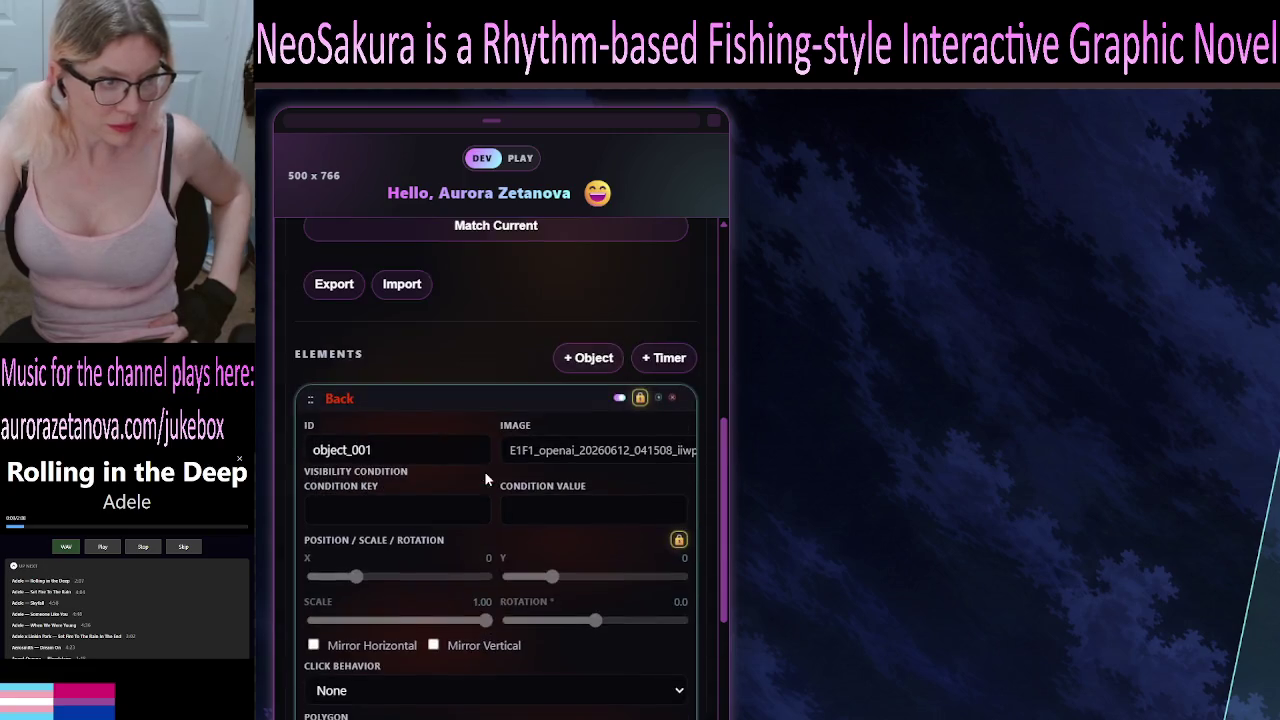
{"action": "left_click", "coordinate": [507, 400]}
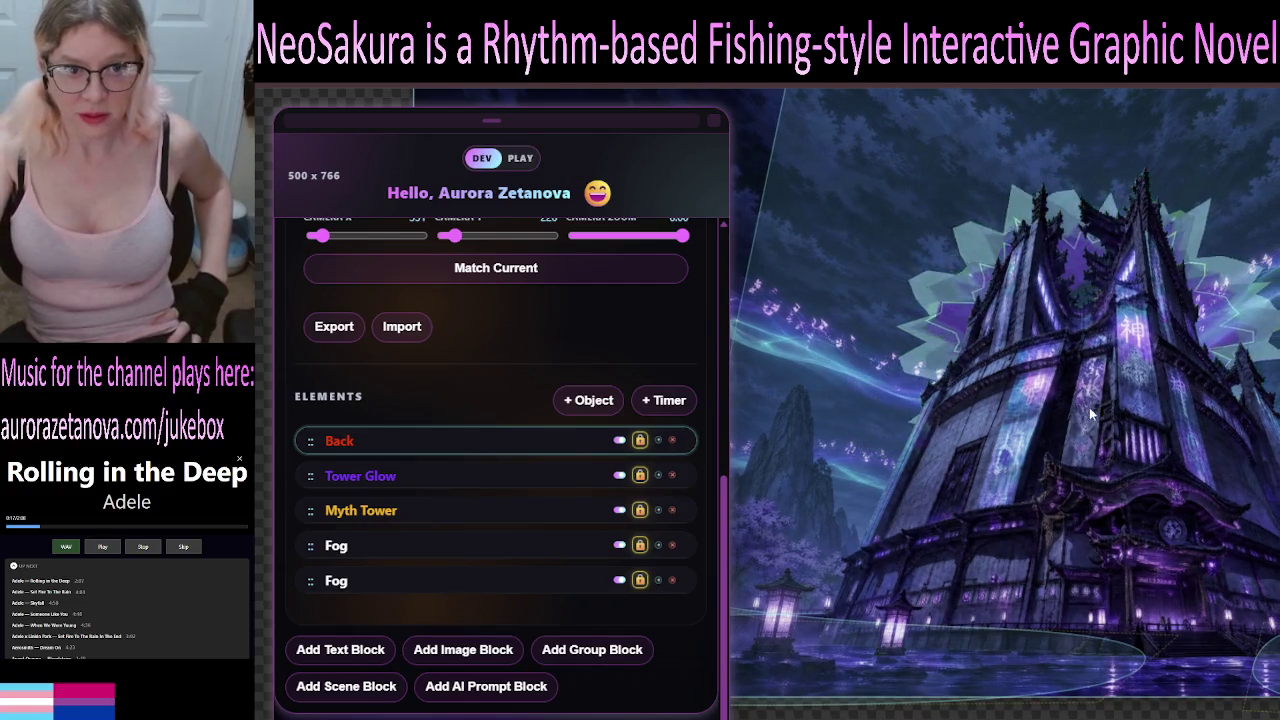
Open Tower Glow's Space-Time Rift shader settings and raise its colour feather to 0.50.
{"action": "left_click", "coordinate": [441, 478]}
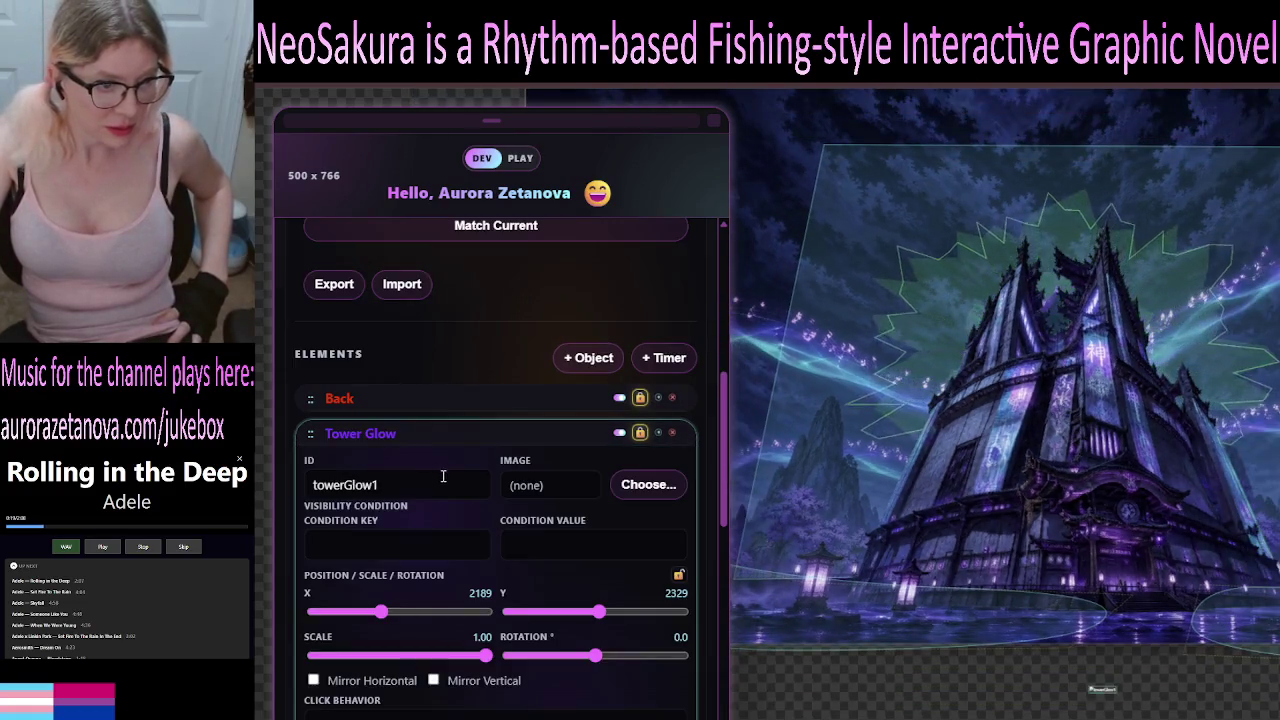
{"action": "scroll", "coordinate": [485, 504], "scroll_direction": "down", "scroll_amount": 5}
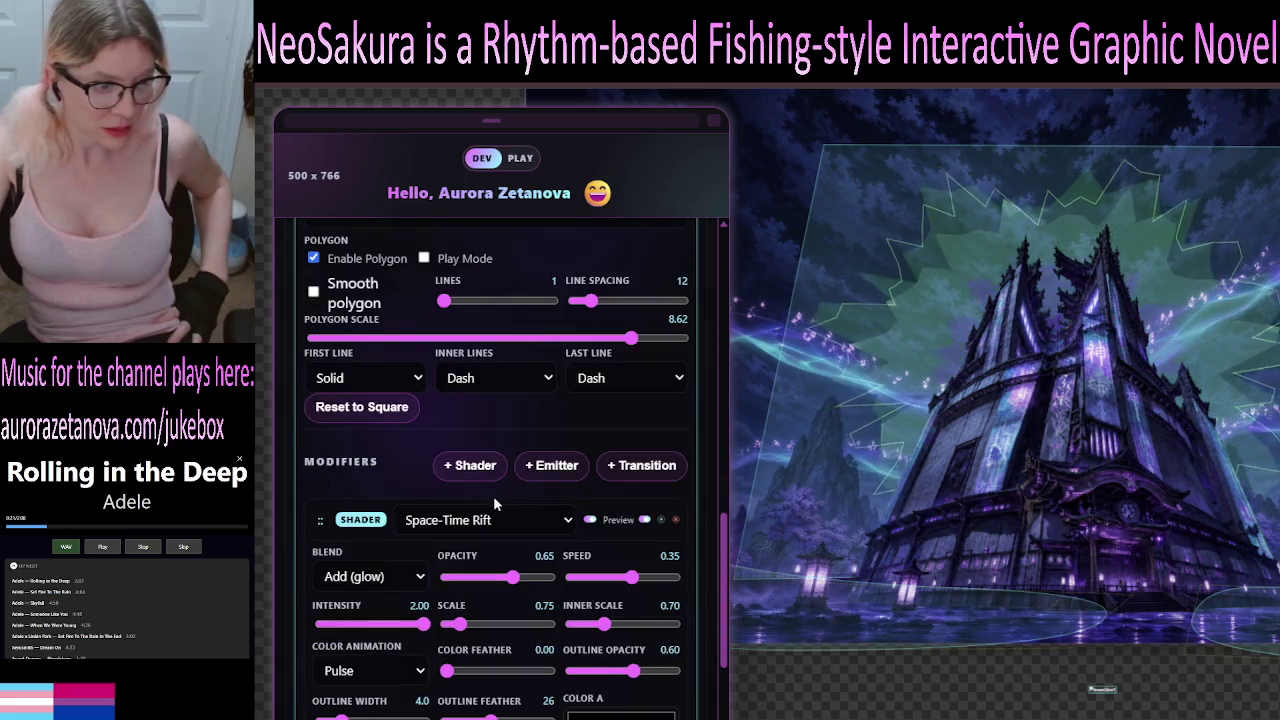
{"action": "scroll", "coordinate": [493, 500], "scroll_direction": "down", "scroll_amount": 3}
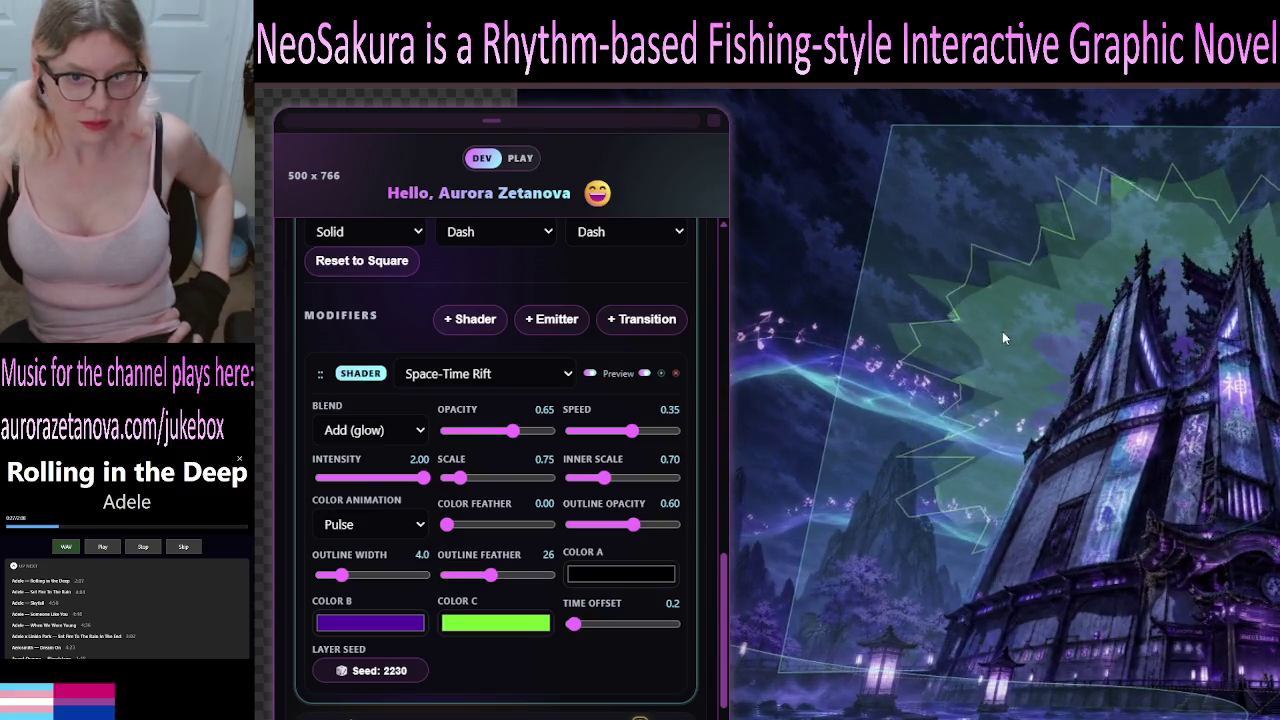
{"action": "left_click_drag", "start_coordinate": [447, 524], "coordinate": [497, 524]}
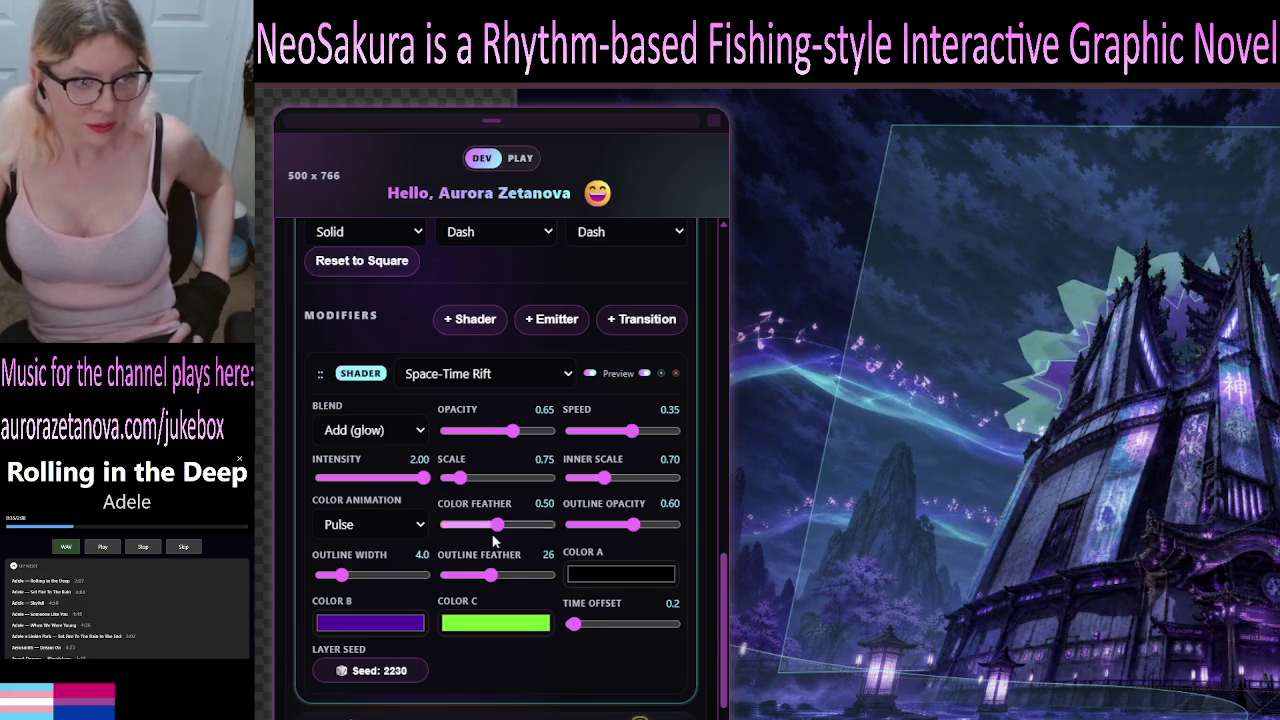
Set the Tower Glow shader's colour feather to 0.70.
{"action": "left_click_drag", "start_coordinate": [497, 528], "coordinate": [531, 528]}
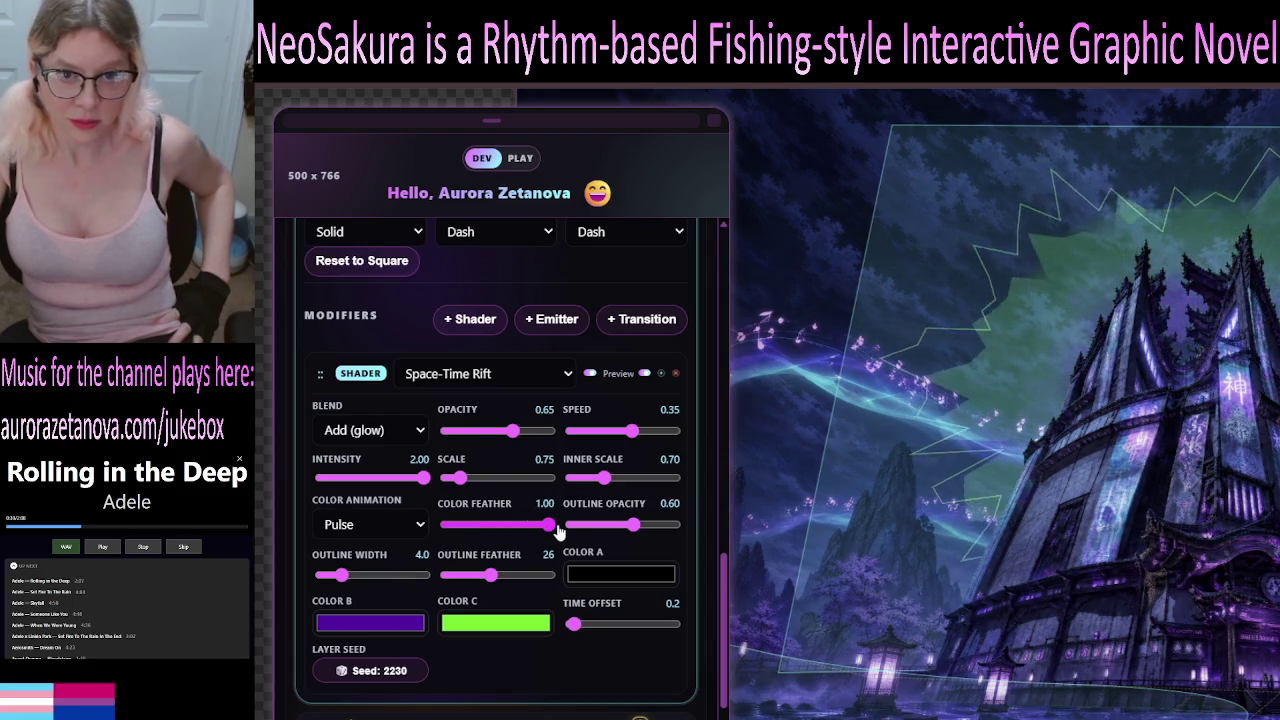
{"action": "left_click", "coordinate": [524, 528]}
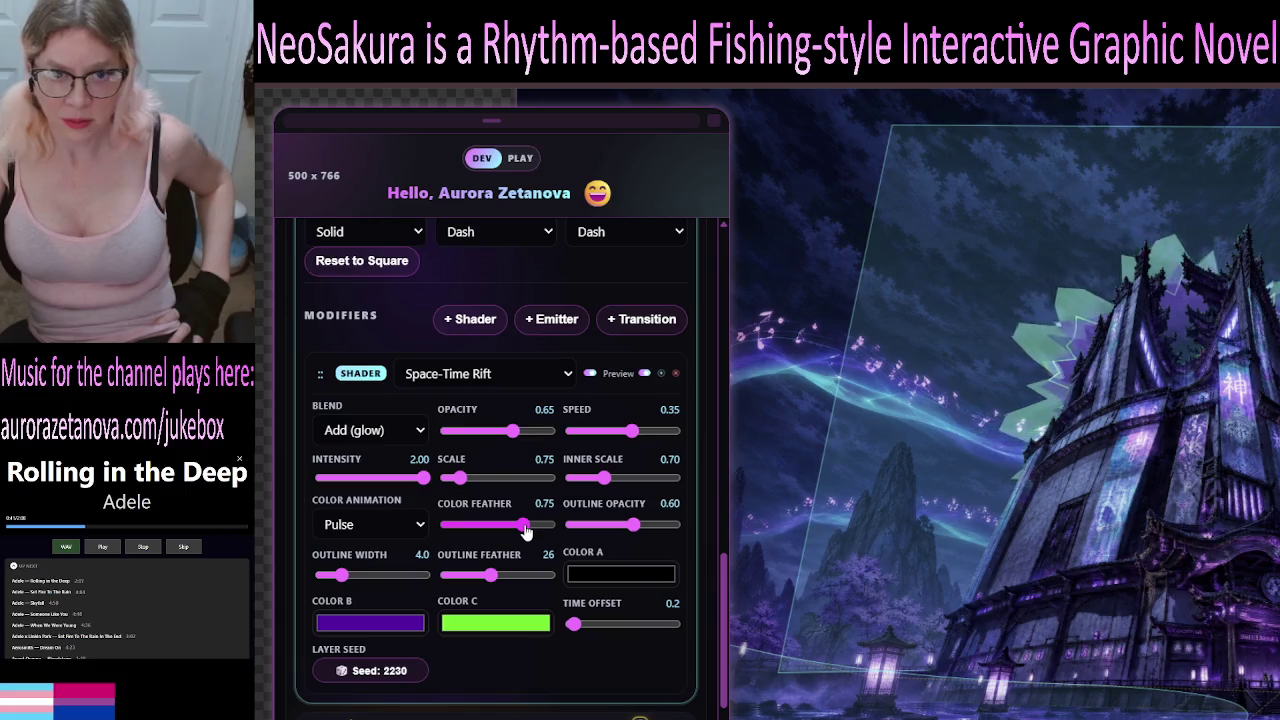
{"action": "left_click", "coordinate": [516, 524]}
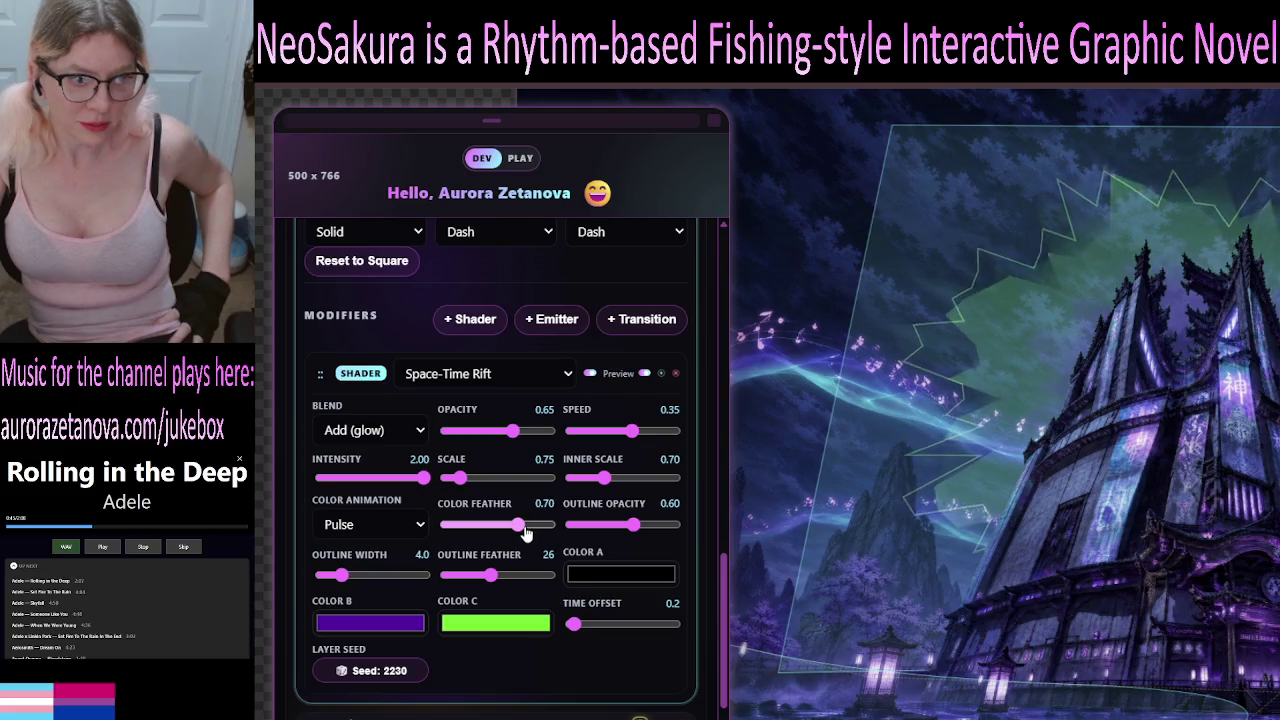
Widen the glow's outline to 11.5 and lower the outline feather from 60 to 39.
{"action": "left_click", "coordinate": [345, 575]}
{"action": "mouse_move", "coordinate": [360, 591]}
{"action": "left_mouse_down"}
{"action": "mouse_move", "coordinate": [418, 598]}
{"action": "mouse_move", "coordinate": [305, 607]}
{"action": "left_mouse_up"}
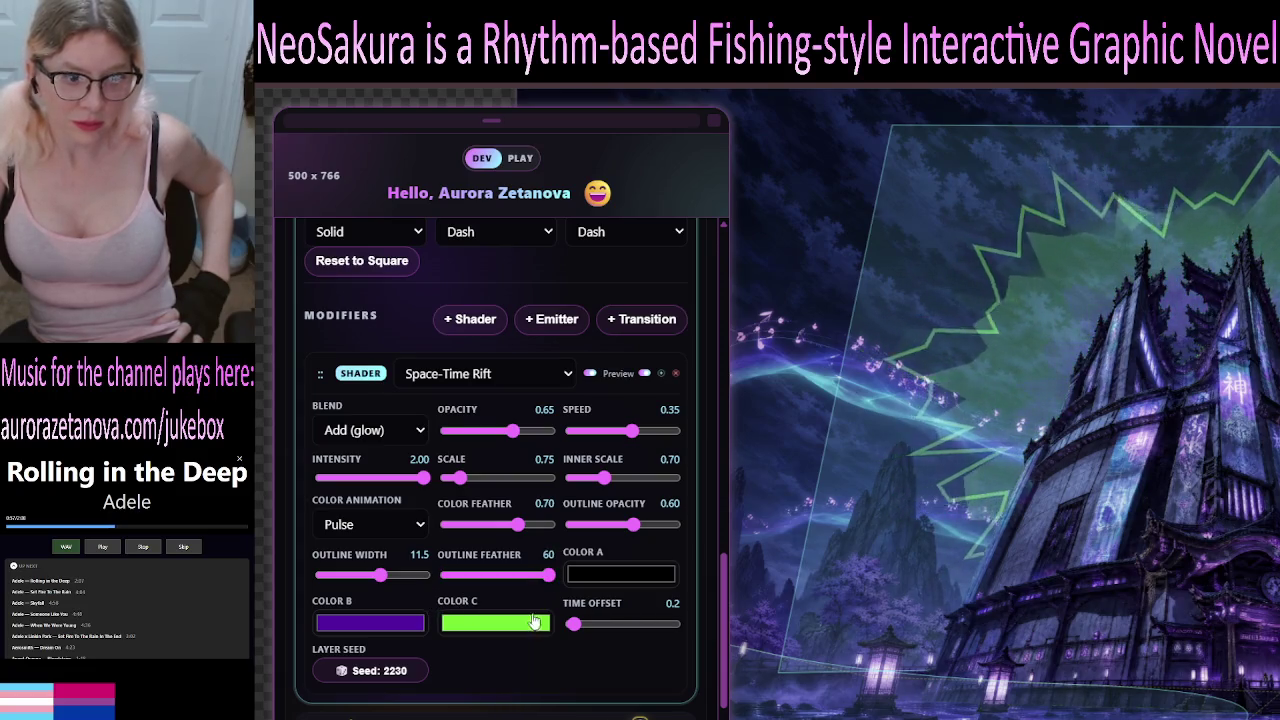
{"action": "left_click_drag", "start_coordinate": [553, 583], "coordinate": [500, 590]}
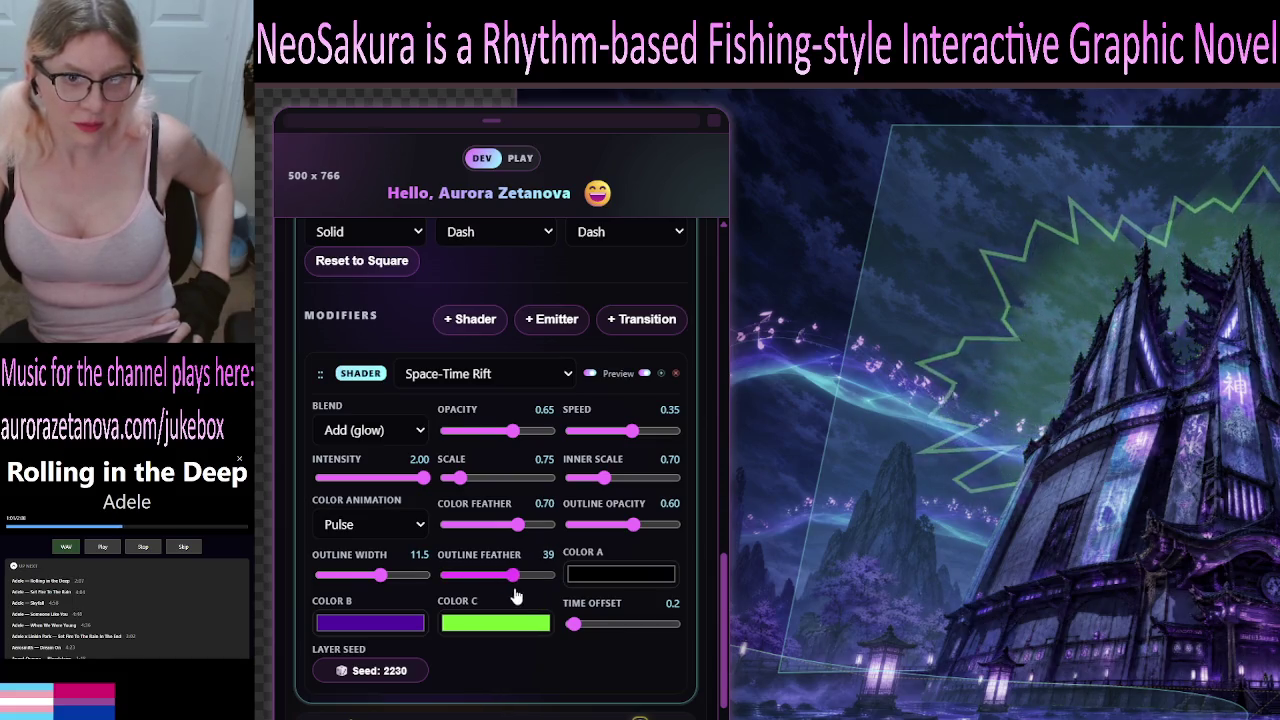
Try the outline feather between 20 and 60, settling on 24.
{"action": "left_click_drag", "start_coordinate": [512, 578], "coordinate": [481, 578]}
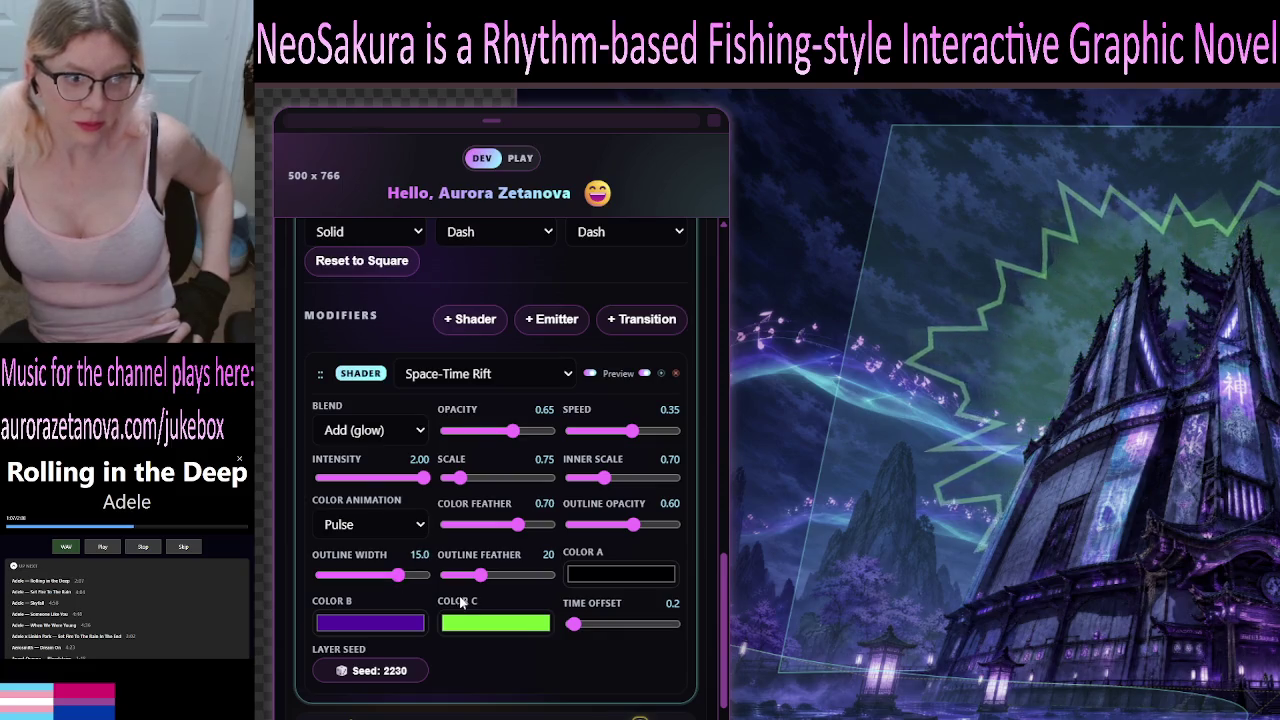
{"action": "left_click_drag", "start_coordinate": [480, 575], "coordinate": [549, 594]}
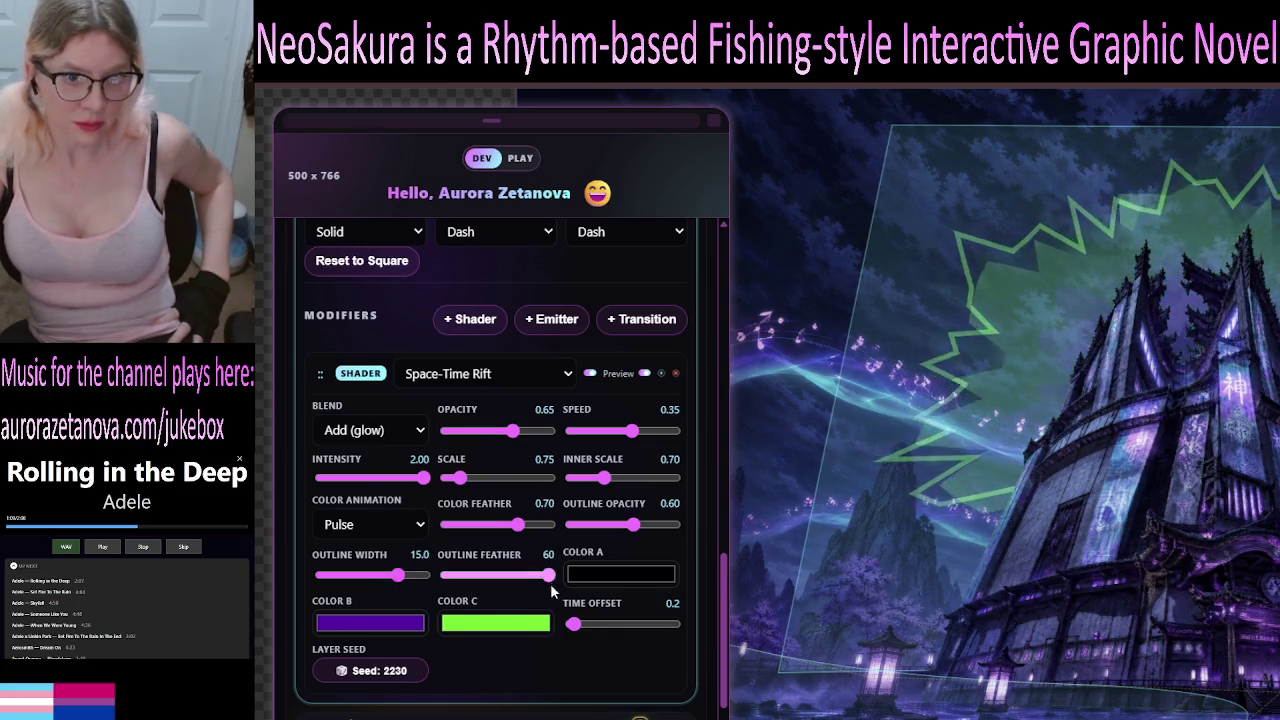
{"action": "left_click", "coordinate": [546, 578]}
{"action": "left_click_drag", "start_coordinate": [493, 582], "coordinate": [487, 578]}
Sweep the colour feather across its range and settle it at 0.05.
{"action": "left_click", "coordinate": [511, 525]}
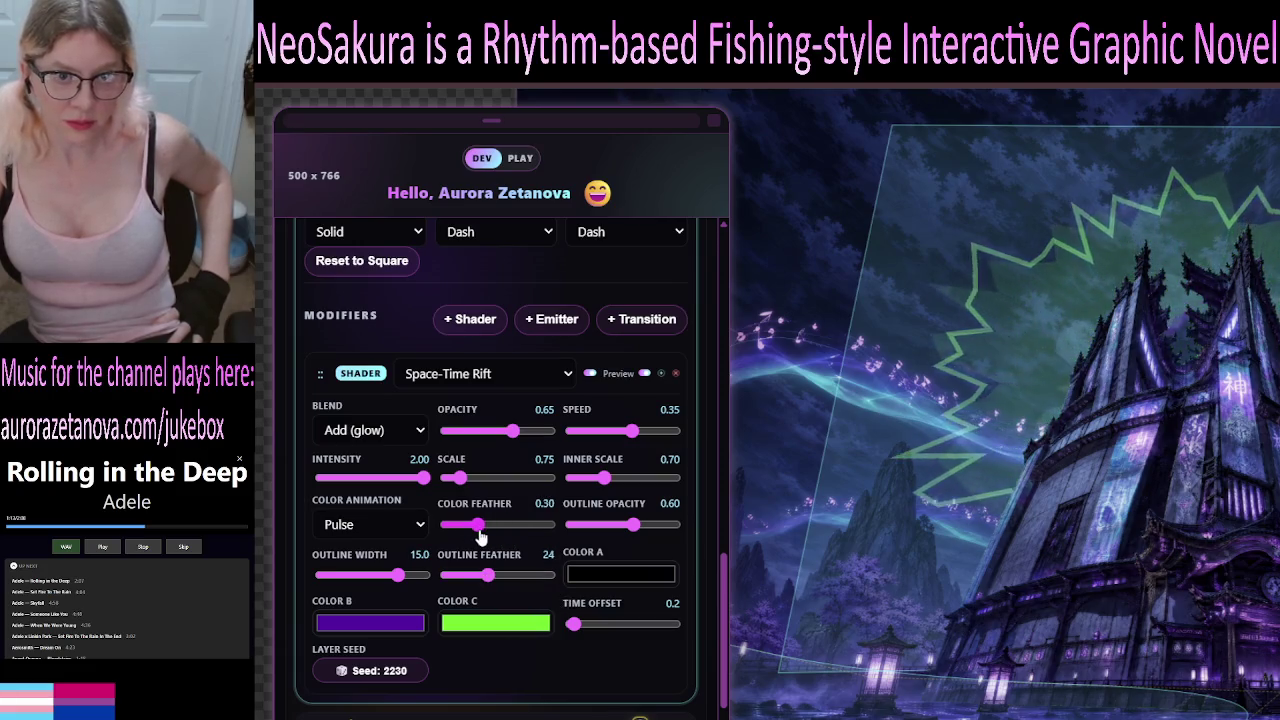
{"action": "mouse_move", "coordinate": [486, 529]}
{"action": "left_mouse_down"}
{"action": "mouse_move", "coordinate": [555, 528]}
{"action": "mouse_move", "coordinate": [472, 540]}
{"action": "mouse_move", "coordinate": [600, 546]}
{"action": "left_mouse_up"}
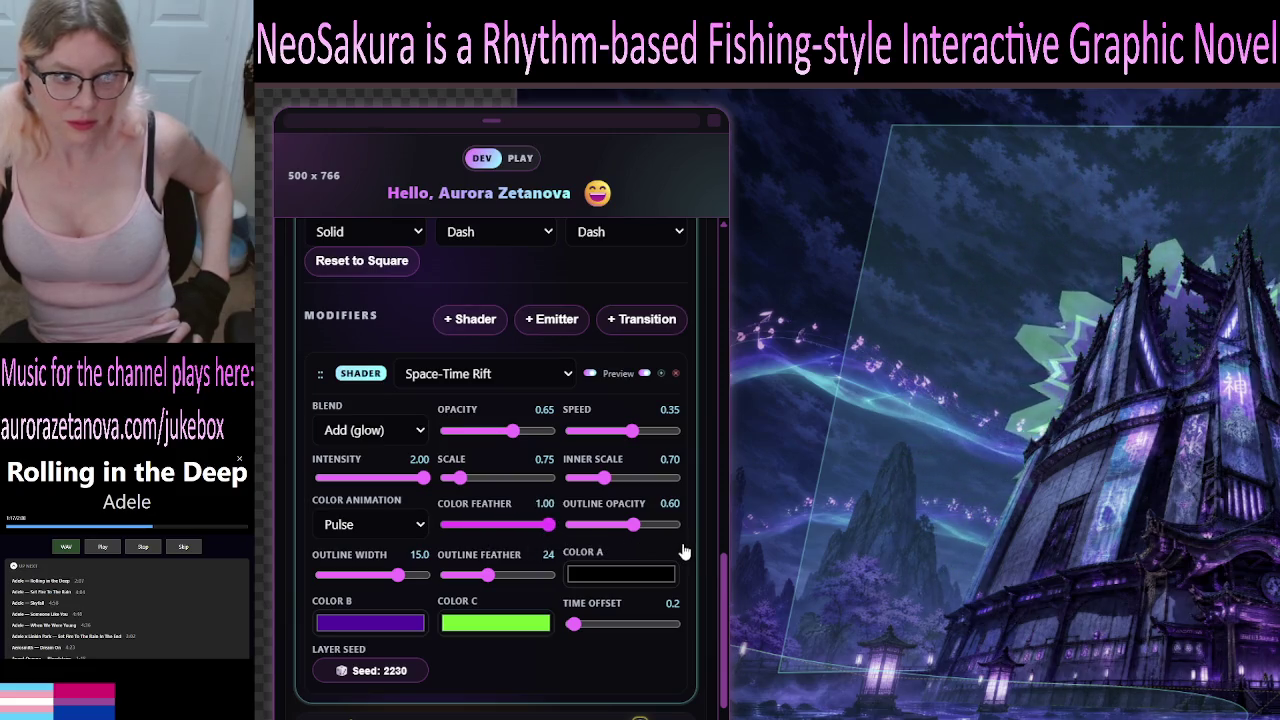
{"action": "left_click_drag", "start_coordinate": [549, 527], "coordinate": [453, 530]}
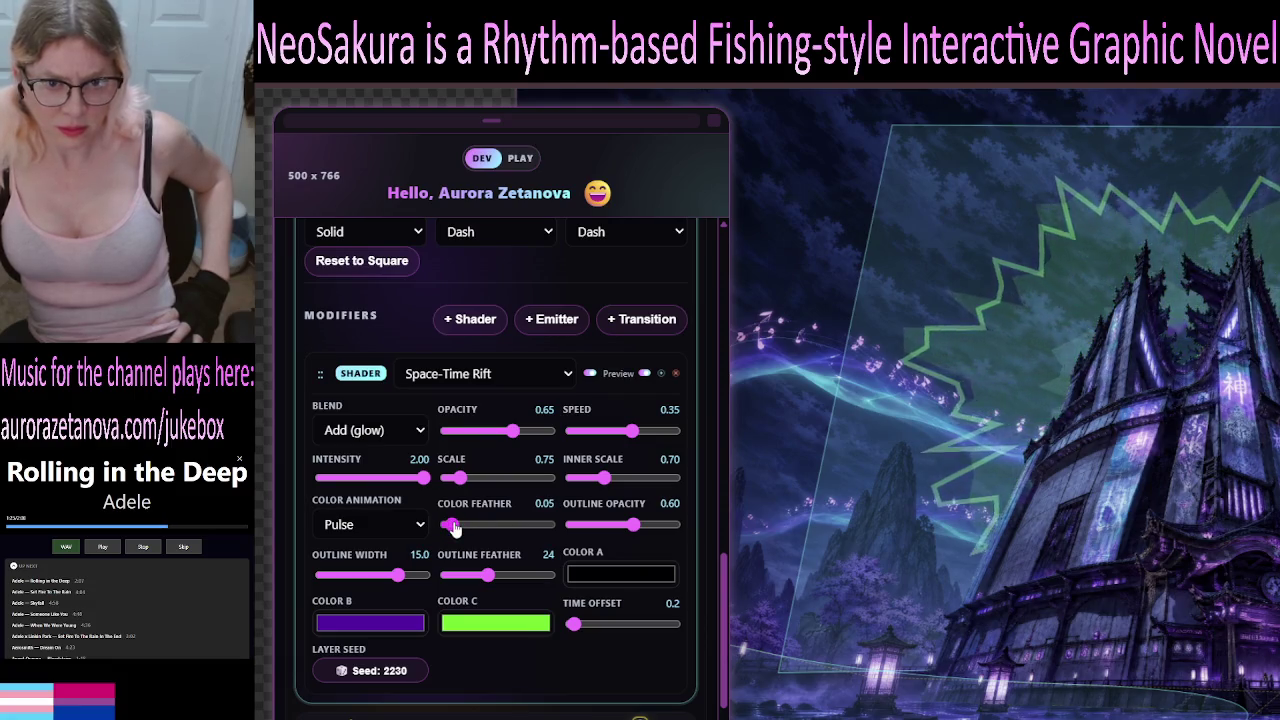
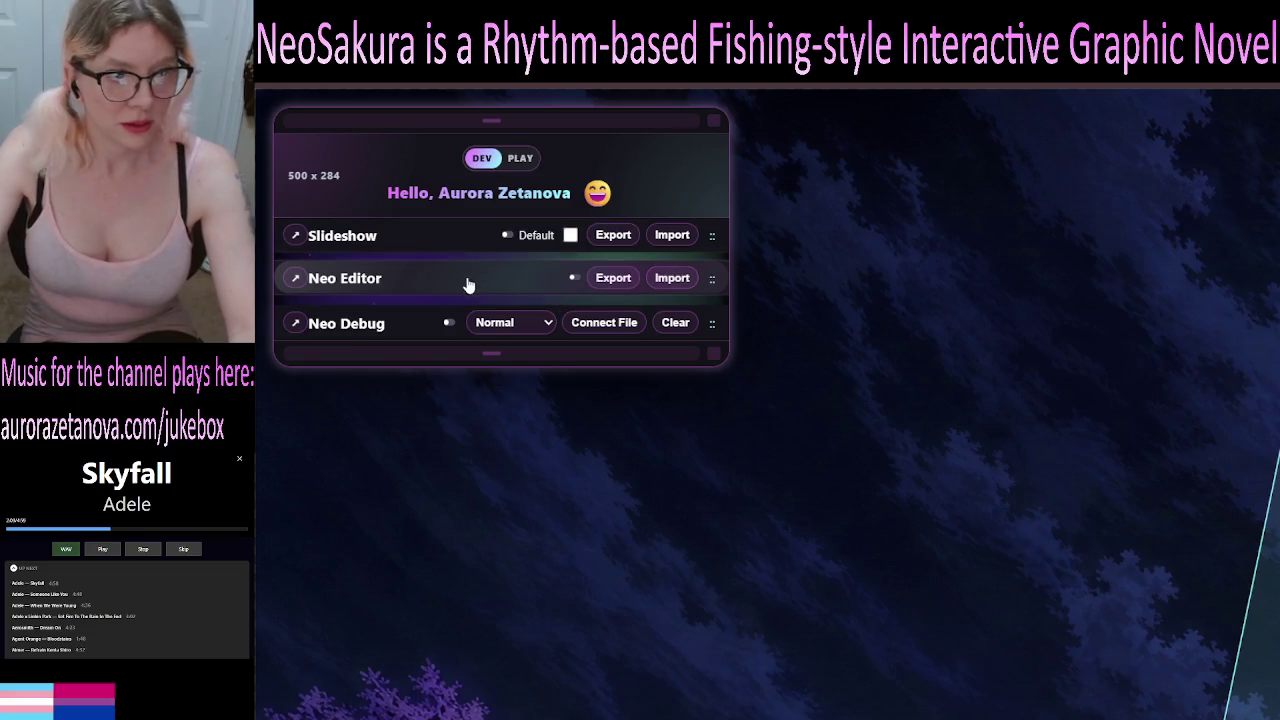
Turn on the scene editor tools and expand the settings for scene E1F1.
{"action": "left_click", "coordinate": [468, 285]}
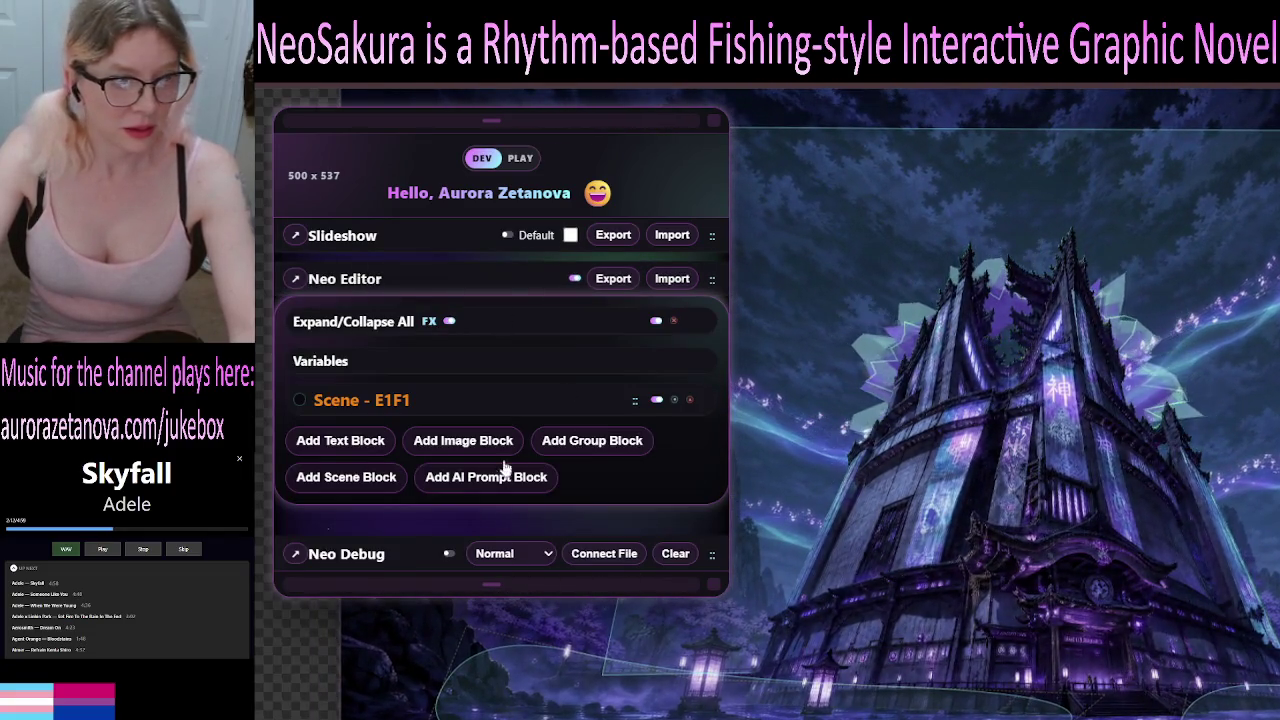
{"action": "left_click", "coordinate": [519, 432]}
{"action": "scroll", "coordinate": [556, 507], "scroll_direction": "down", "scroll_amount": 10}
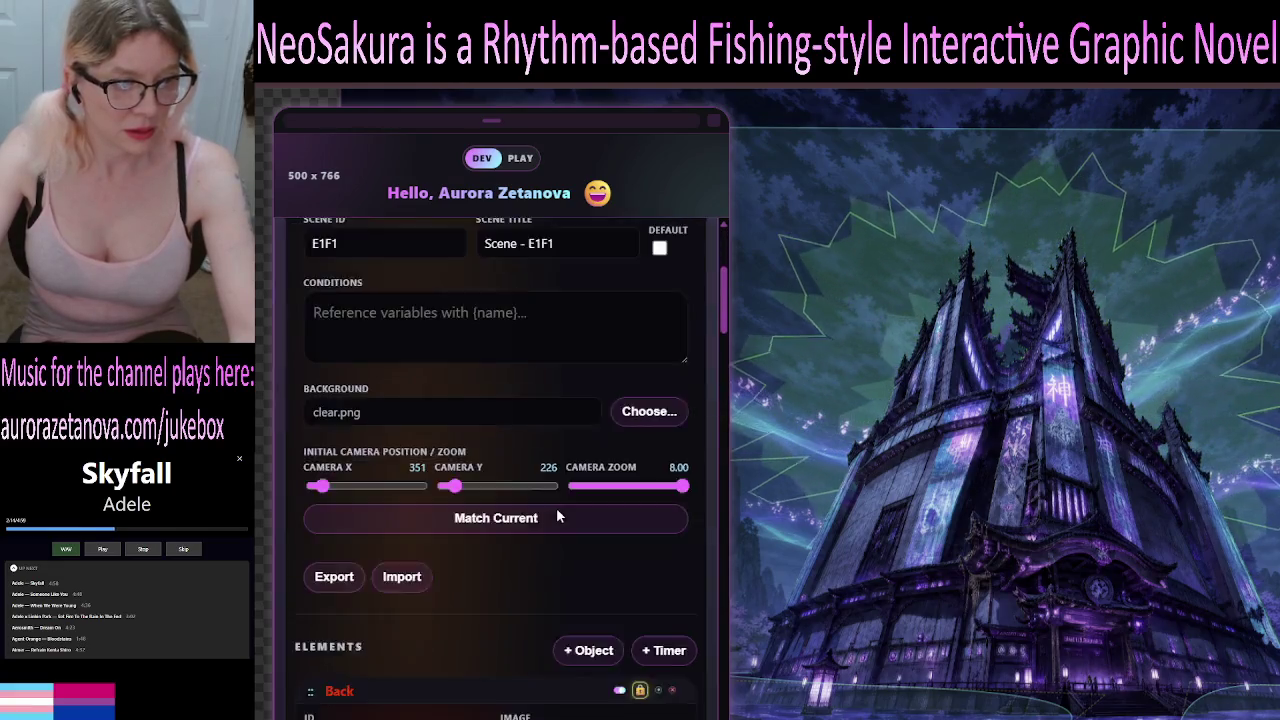
{"action": "scroll", "coordinate": [544, 533], "scroll_direction": "down", "scroll_amount": 3}
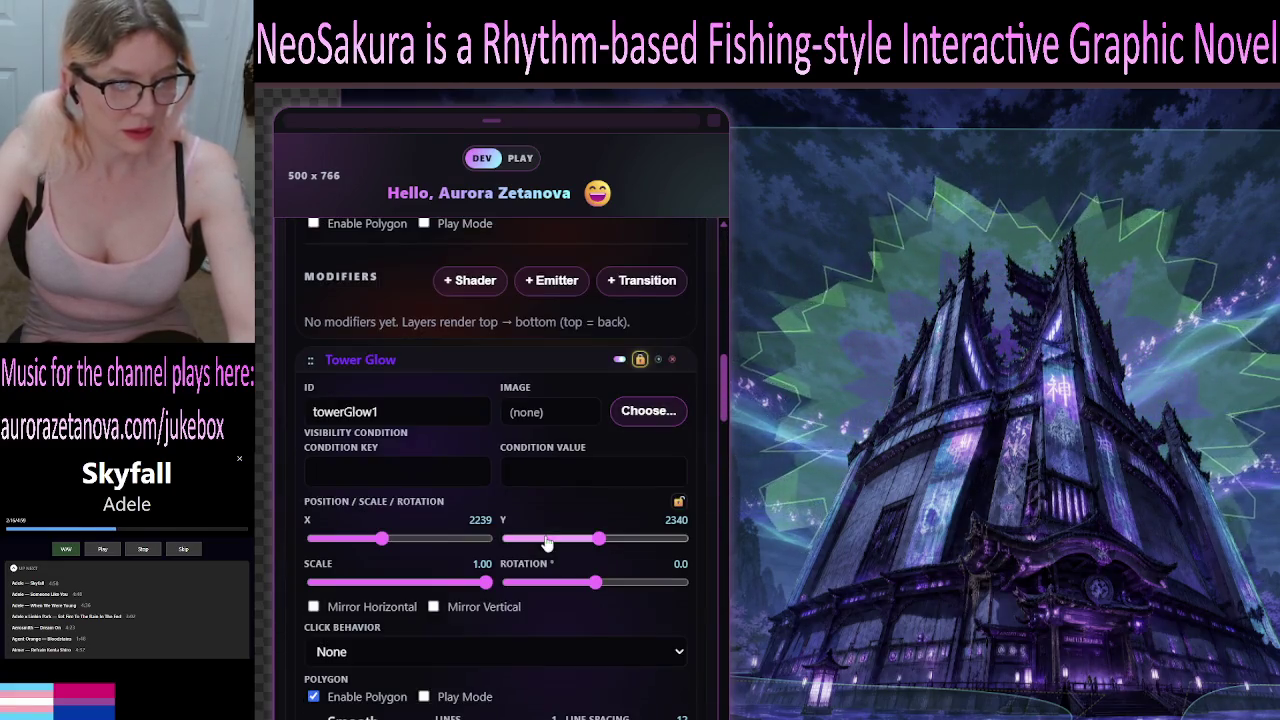
Enable Tower Glow's polygon shape and scroll down to its Space-Time Rift shader panel.
{"action": "left_click", "coordinate": [313, 694]}
{"action": "scroll", "coordinate": [445, 565], "scroll_direction": "down", "scroll_amount": 1}
{"action": "scroll", "coordinate": [445, 565], "scroll_direction": "down", "scroll_amount": 4}
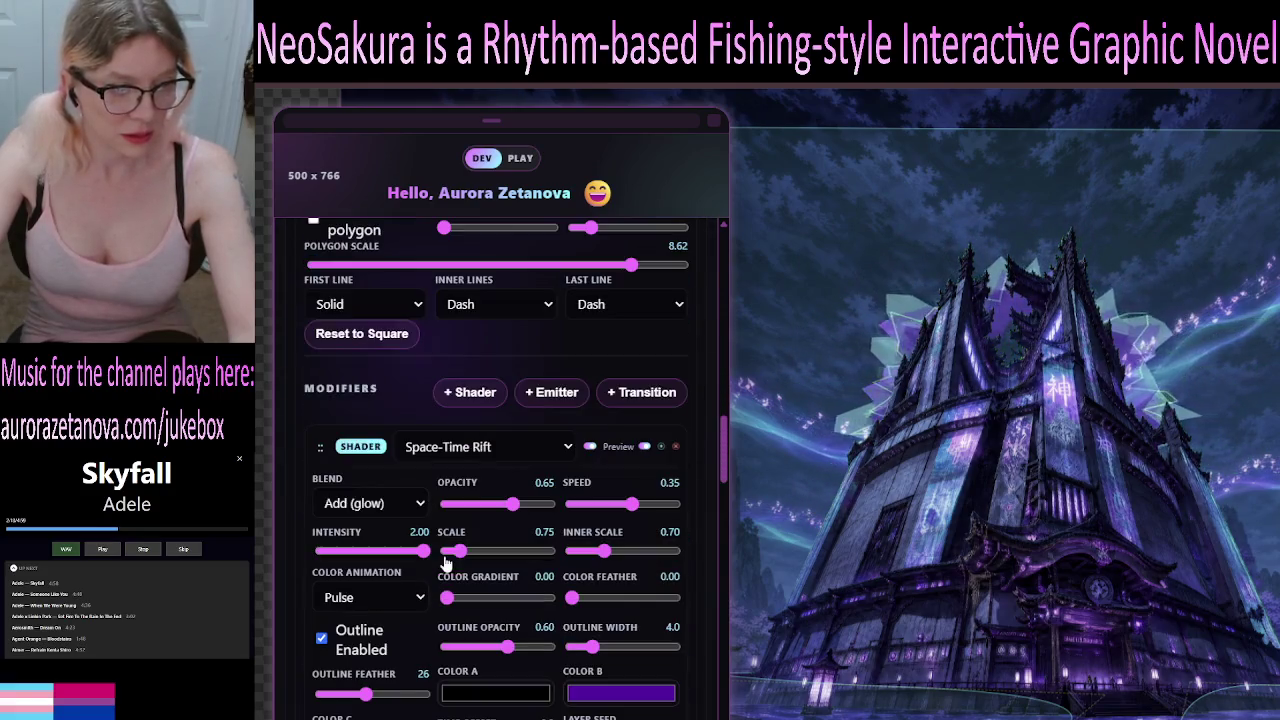
{"action": "scroll", "coordinate": [519, 568], "scroll_direction": "down", "scroll_amount": 1}
Set the rift's Color Gradient to 0.50 and turn off Outline Enabled.
{"action": "left_click_drag", "start_coordinate": [449, 524], "coordinate": [540, 528]}
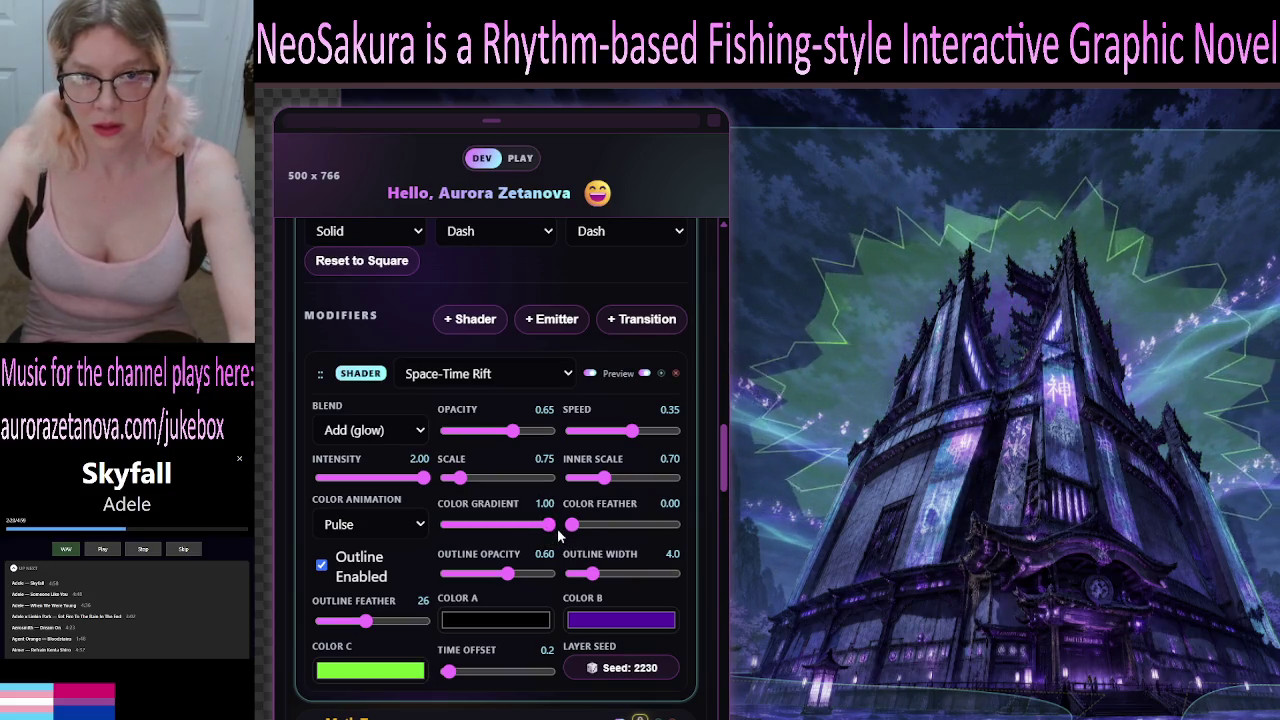
{"action": "left_click_drag", "start_coordinate": [557, 532], "coordinate": [498, 528]}
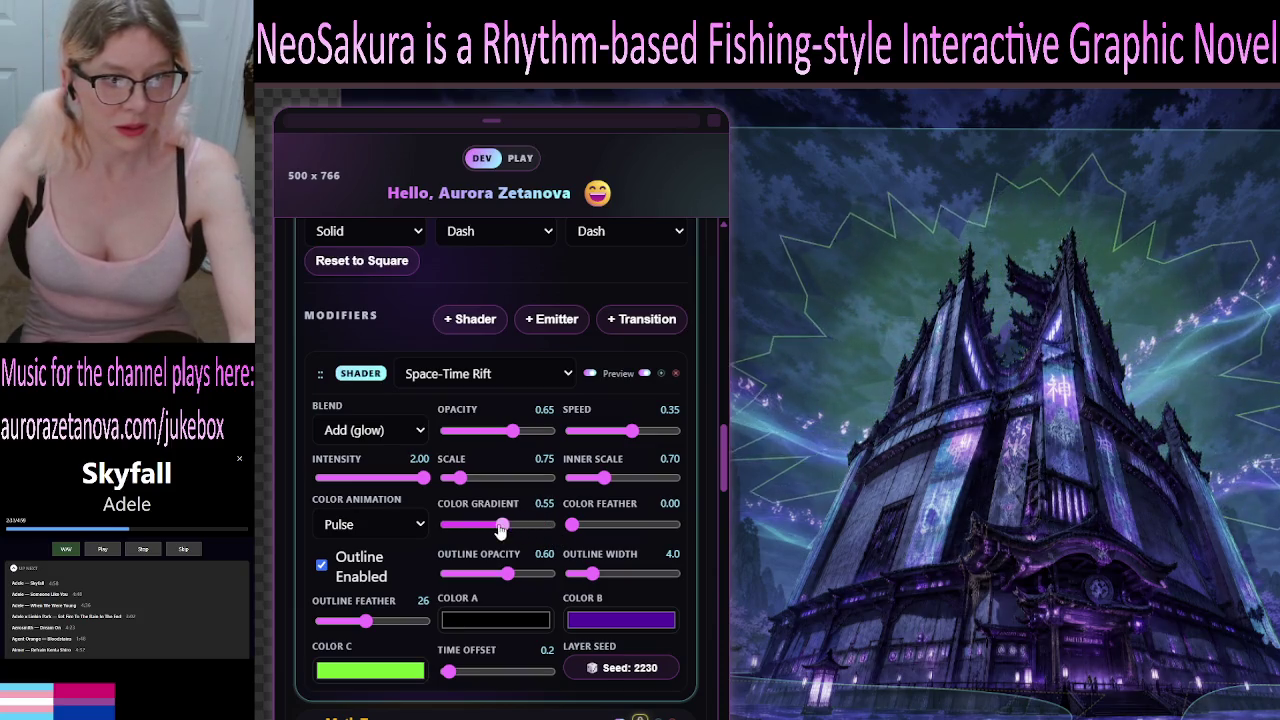
{"action": "left_click", "coordinate": [321, 566]}
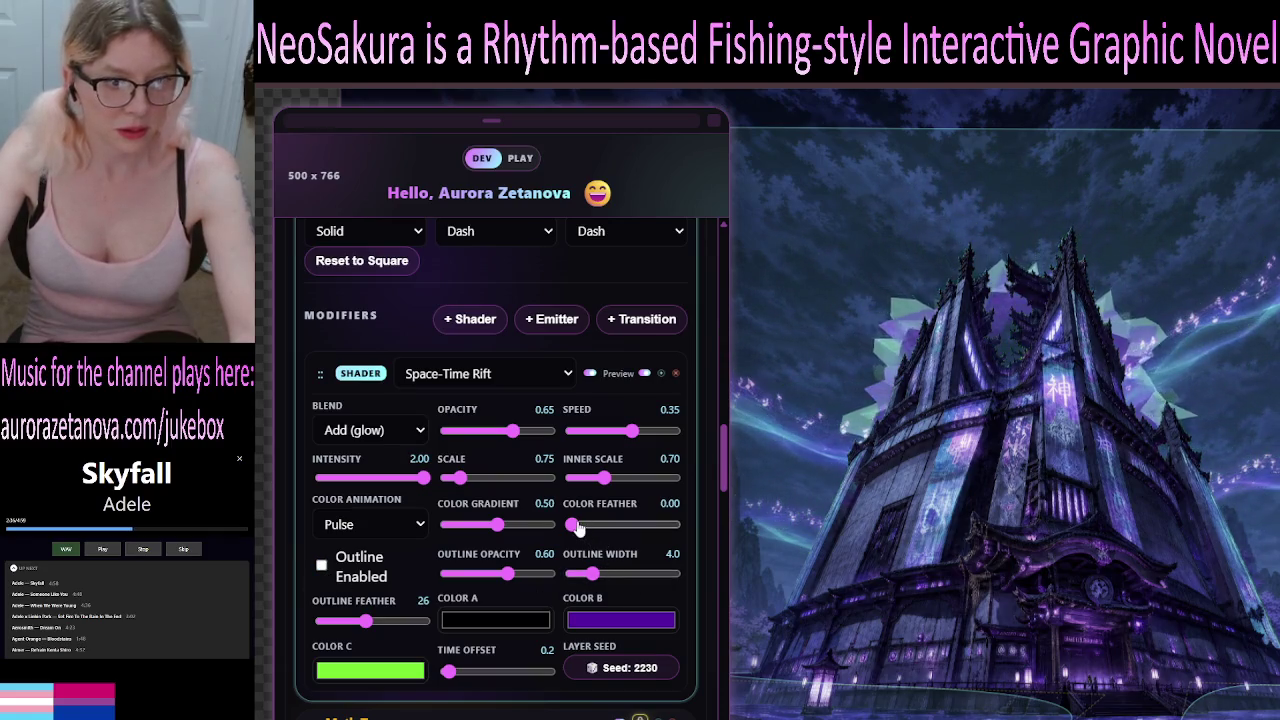
Raise the rift's Color Feather to 1.00.
{"action": "left_click_drag", "start_coordinate": [571, 524], "coordinate": [690, 531]}
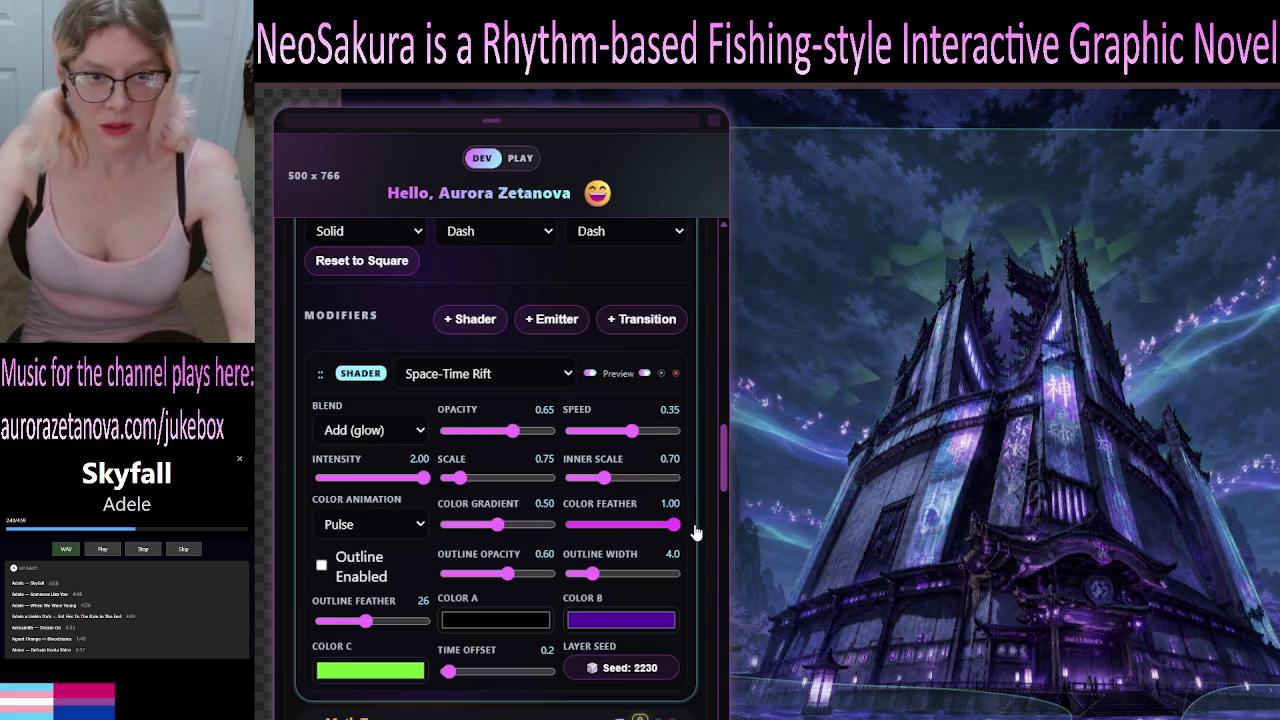
{"action": "left_click_drag", "start_coordinate": [676, 526], "coordinate": [561, 540]}
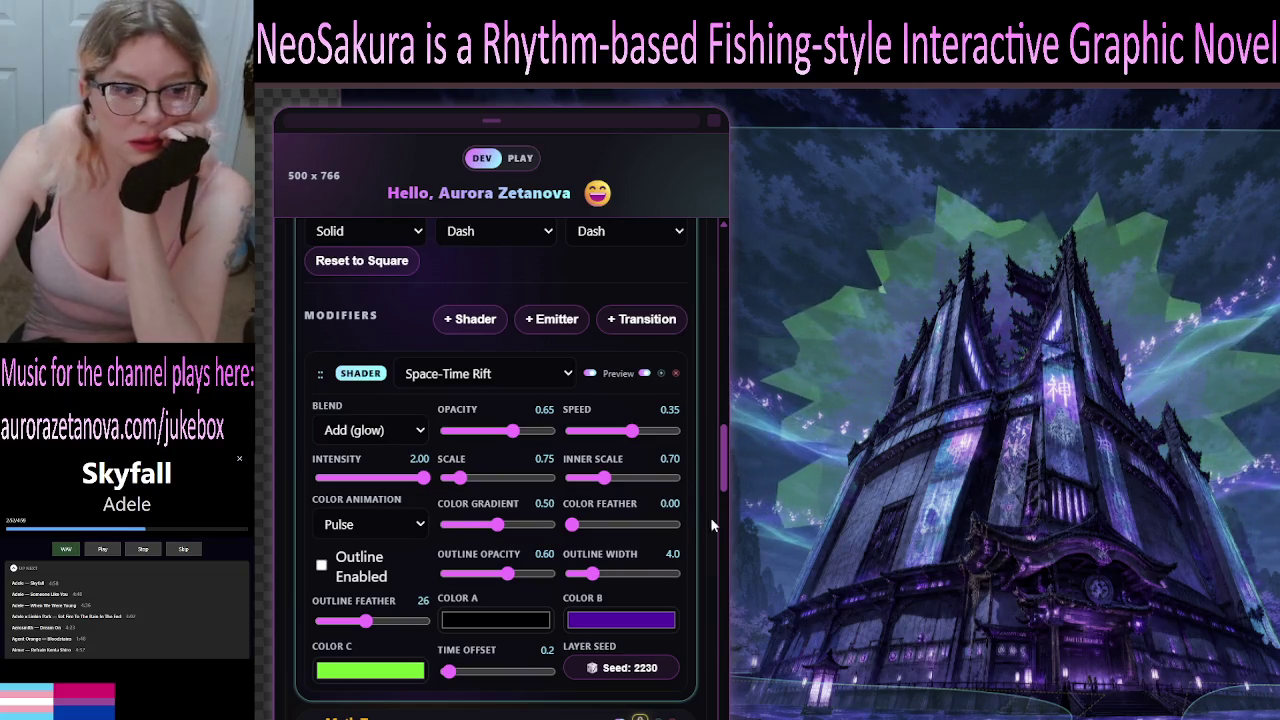
{"action": "left_click_drag", "start_coordinate": [572, 525], "coordinate": [712, 540]}
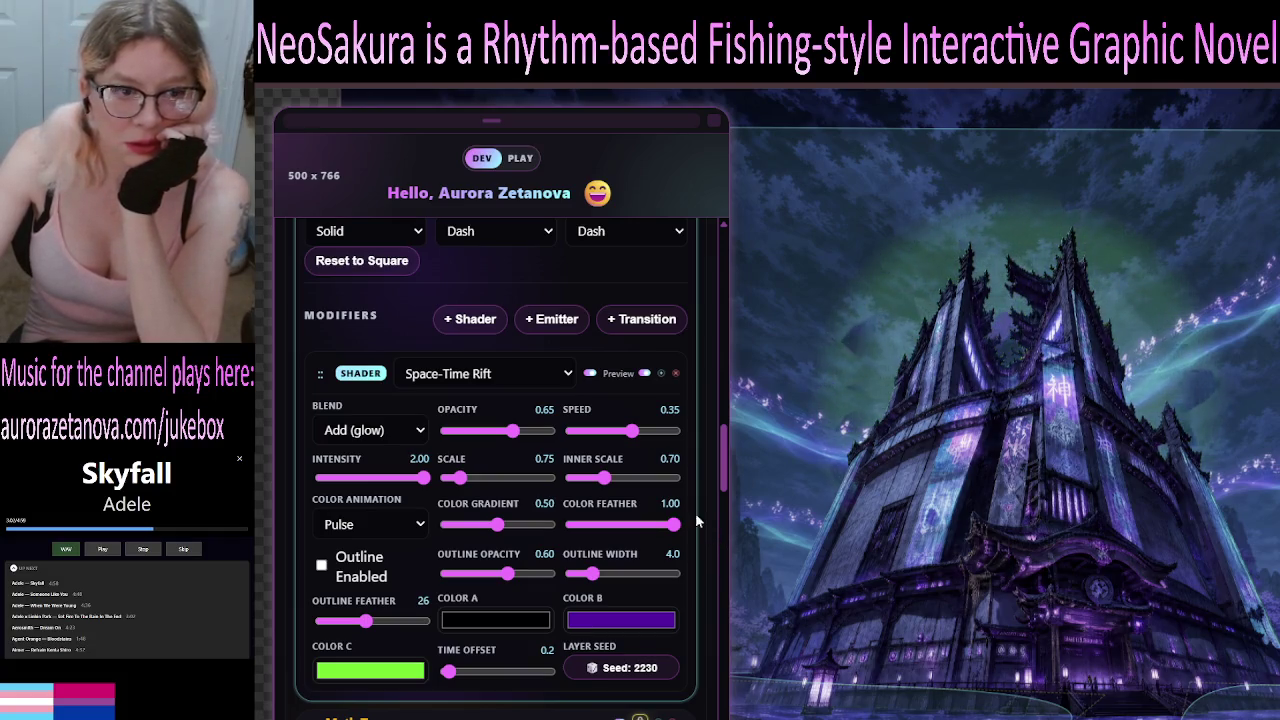
Reset Color Feather to 0.00 and bring the rift's Inner Scale down to 0.20.
{"action": "left_click_drag", "start_coordinate": [648, 531], "coordinate": [515, 530]}
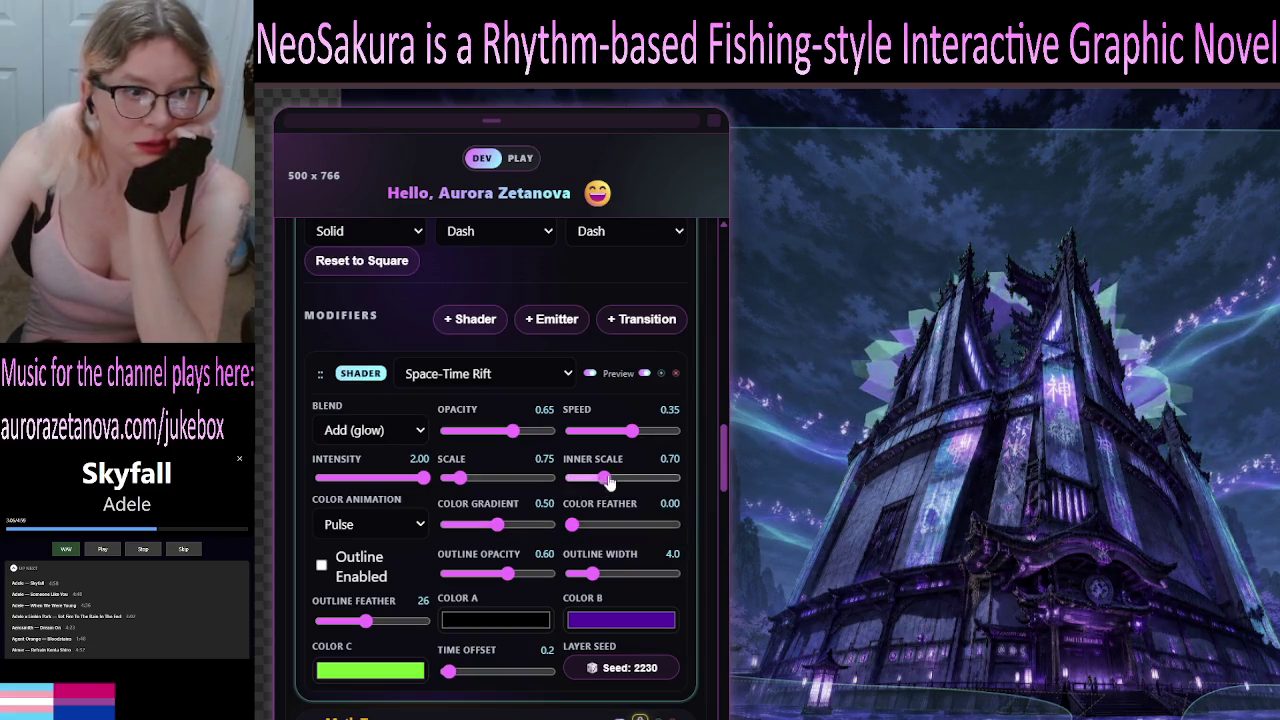
{"action": "left_click_drag", "start_coordinate": [671, 489], "coordinate": [677, 496]}
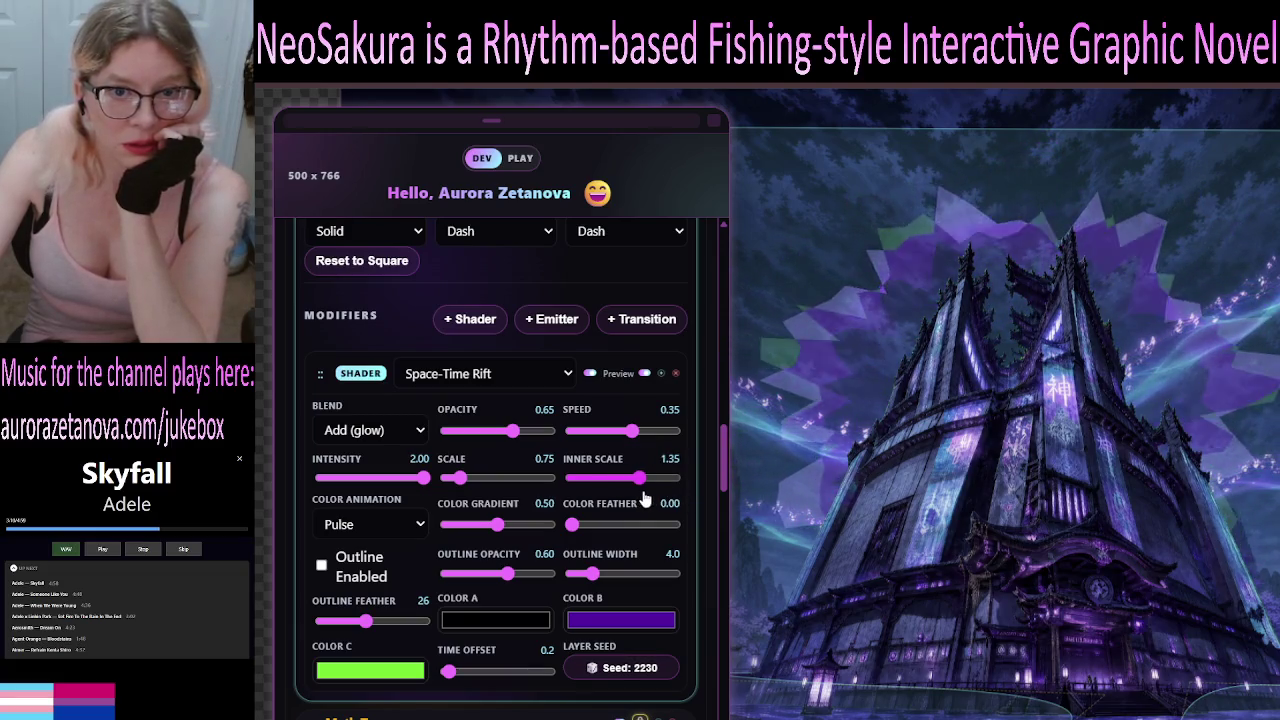
{"action": "left_click_drag", "start_coordinate": [677, 496], "coordinate": [653, 497]}
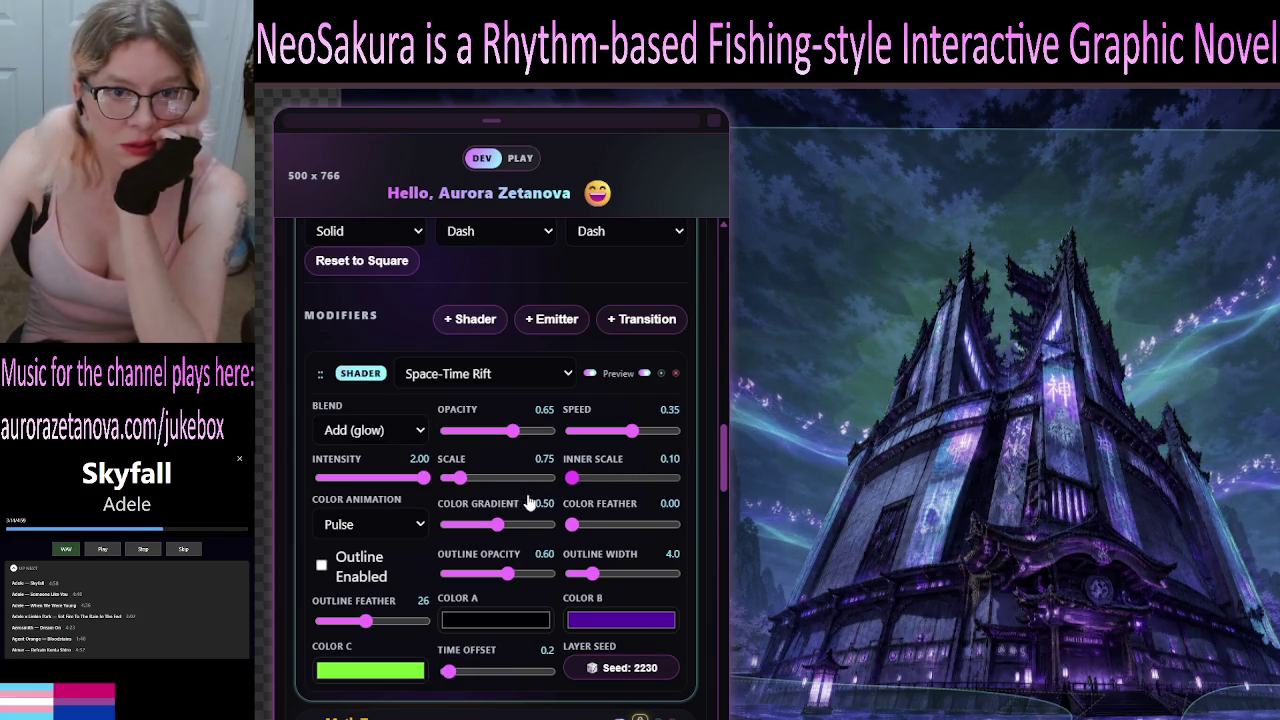
{"action": "key", "text": "Right"}
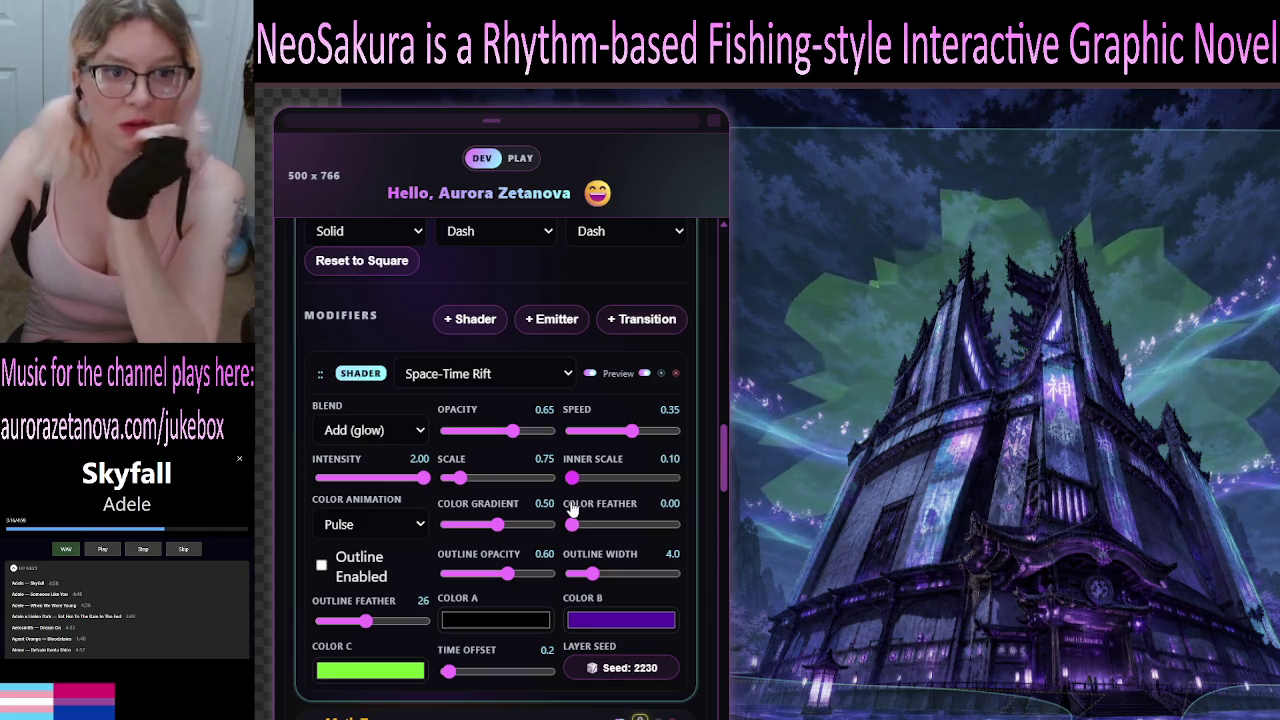
{"action": "key", "text": "Right"}
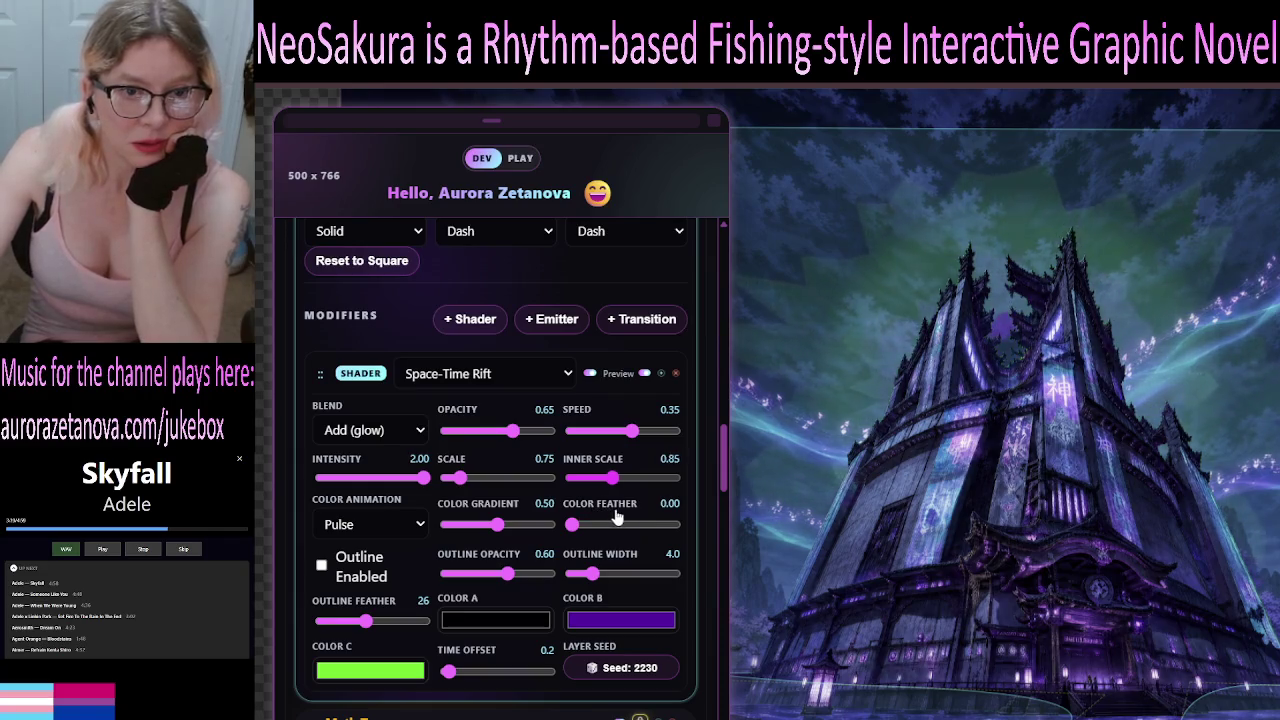
{"action": "key", "text": "Right"}
{"action": "key", "text": "Right"}
{"action": "key", "text": "Right"}
{"action": "key", "text": "Left"}
{"action": "key", "text": "Left"}
{"action": "key", "text": "Left"}
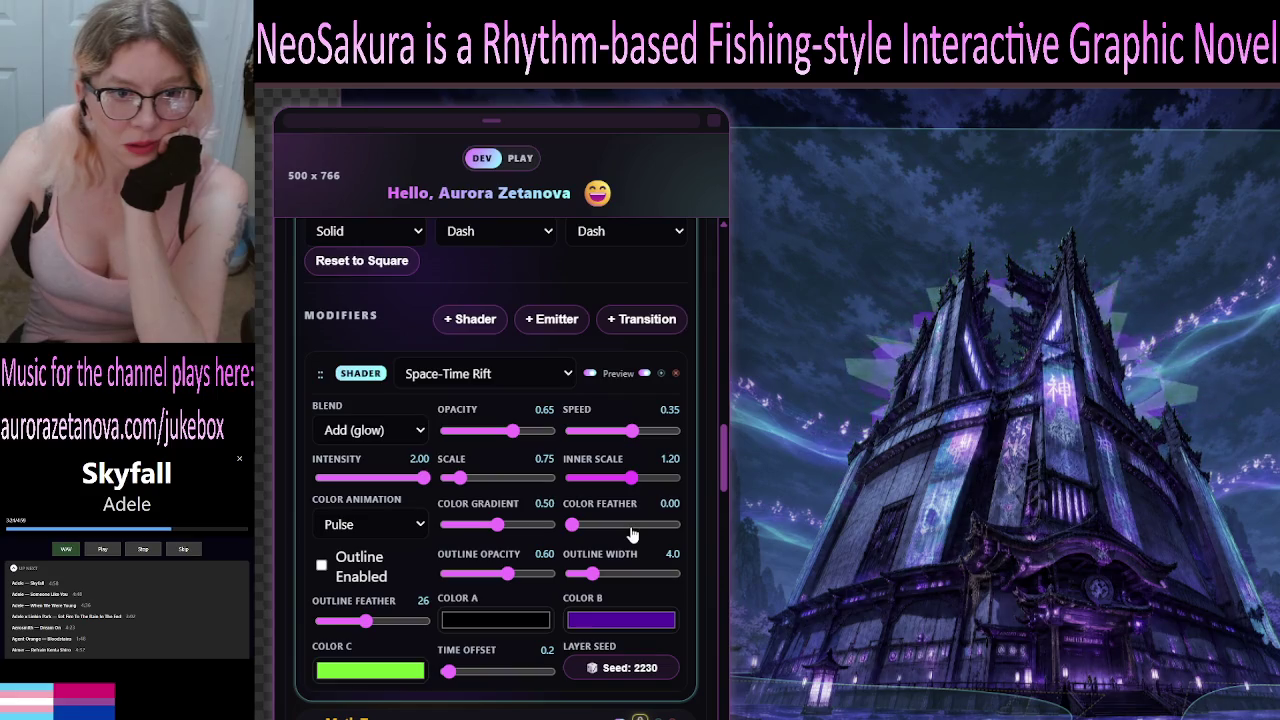
{"action": "key", "text": "Right"}
{"action": "key", "text": "Right"}
{"action": "key", "text": "Right"}
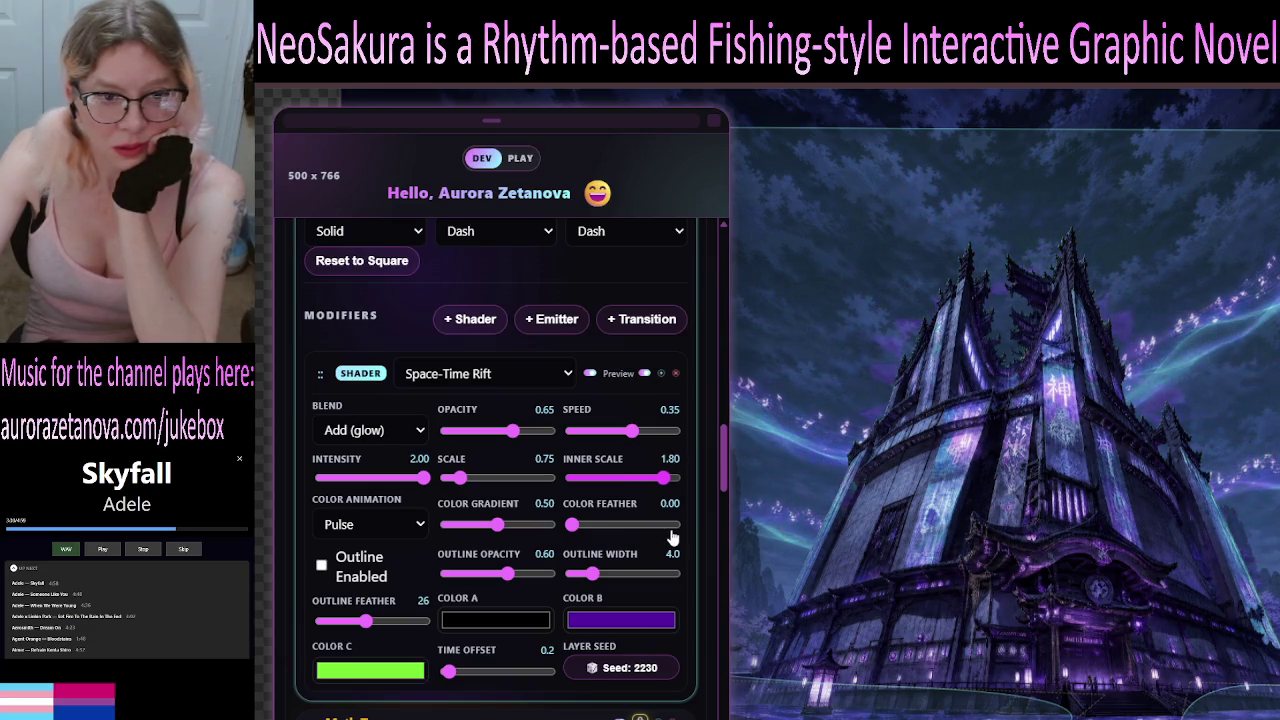
{"action": "left_click_drag", "start_coordinate": [619, 534], "coordinate": [577, 538]}
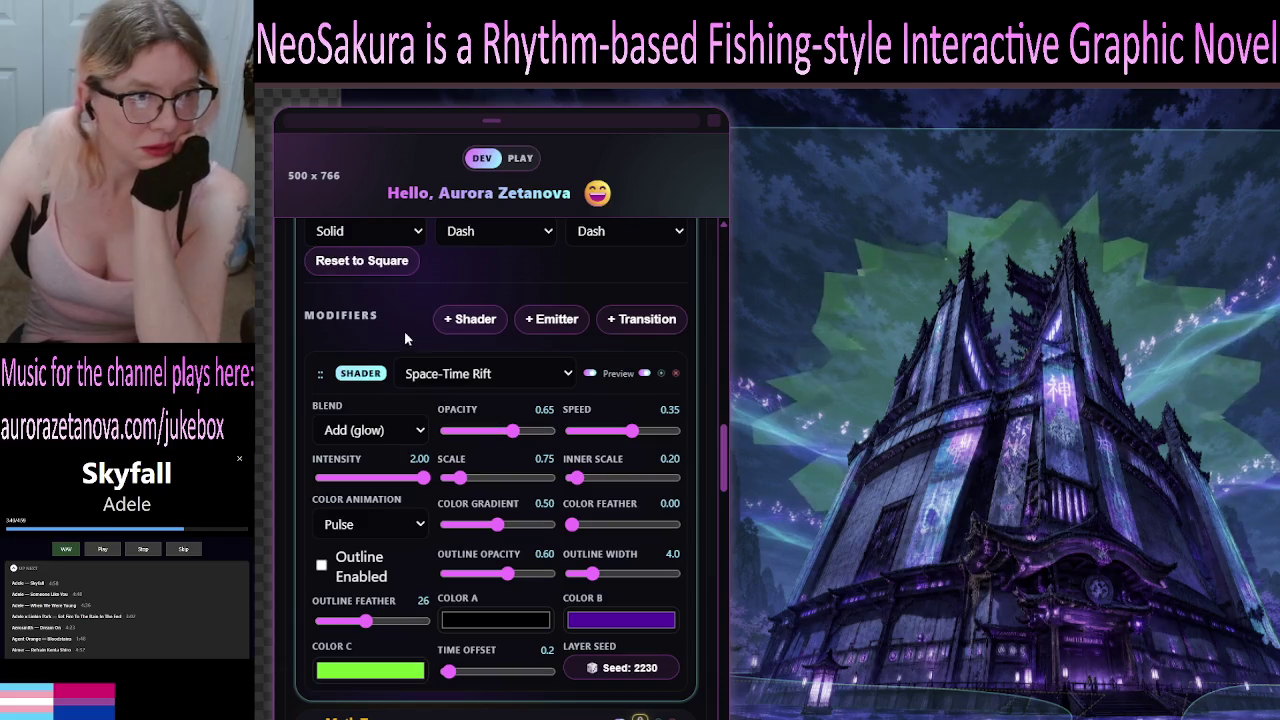
{"action": "scroll", "coordinate": [357, 308], "scroll_direction": "up", "scroll_amount": 7}
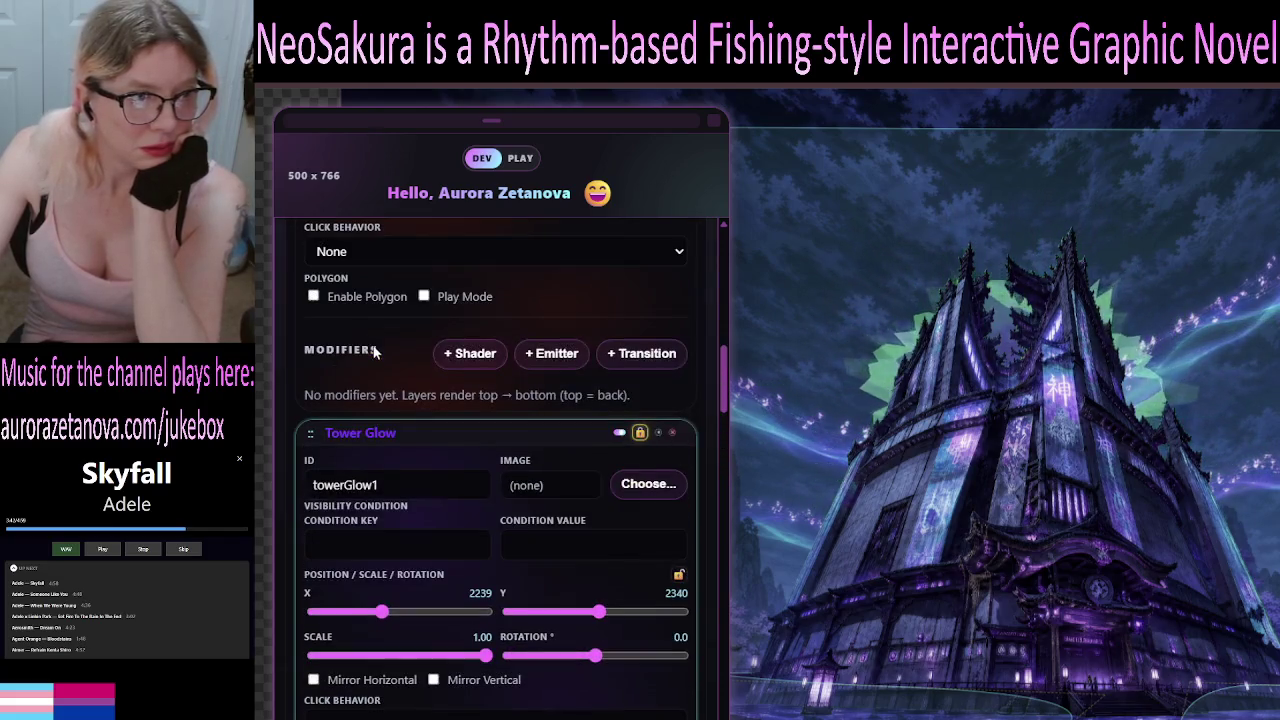
Collapse the Tower Glow, Myth Tower and two Fog cards, and hide the Myth Tower layer.
{"action": "left_click", "coordinate": [384, 440]}
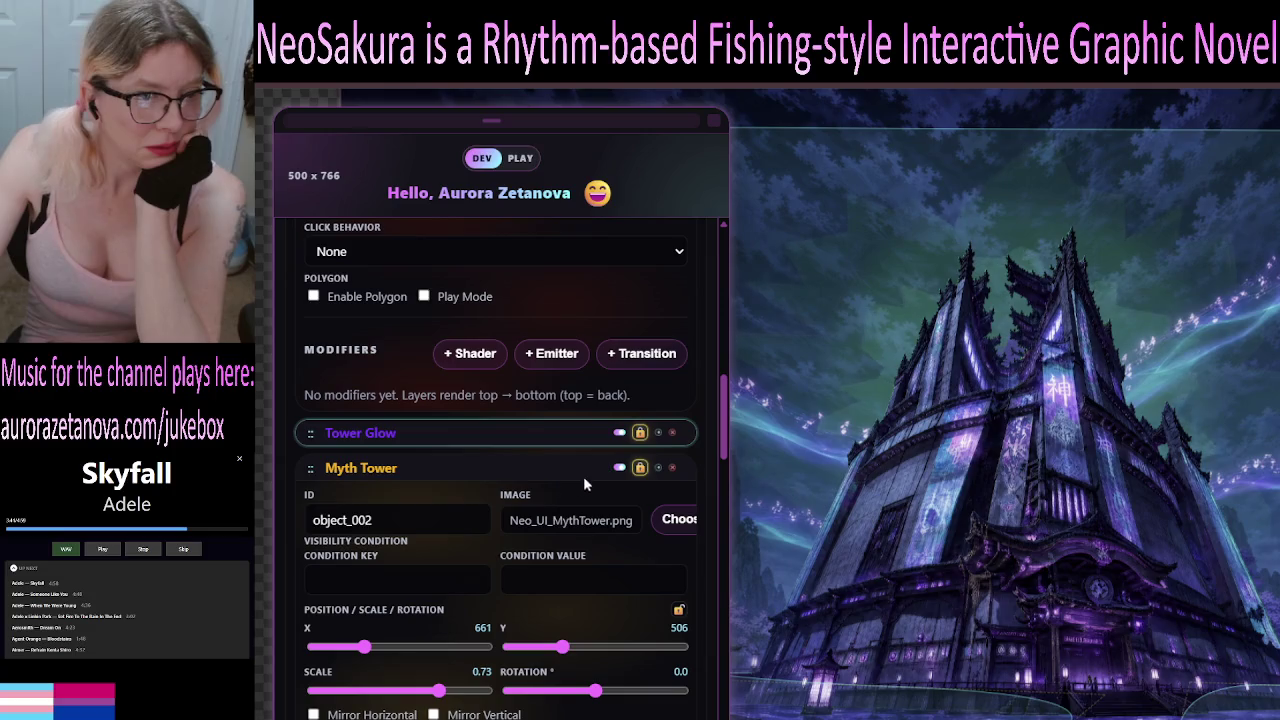
{"action": "left_click", "coordinate": [536, 480]}
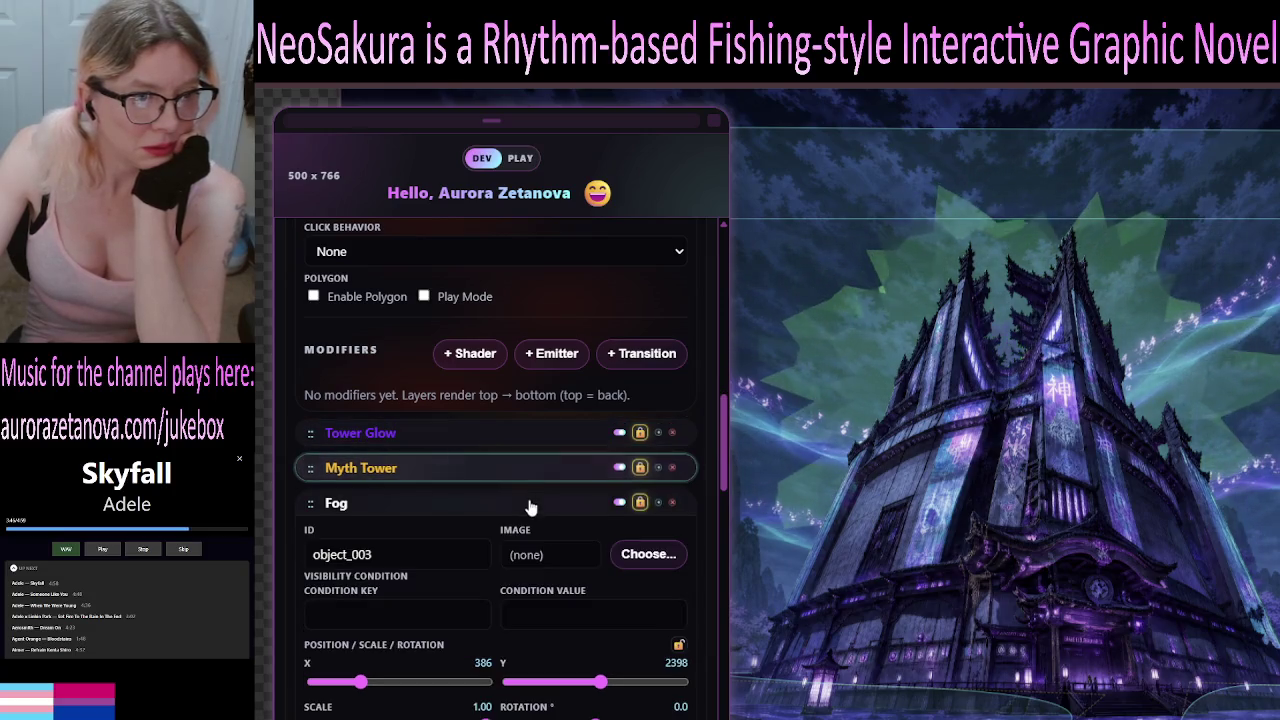
{"action": "left_click", "coordinate": [600, 502]}
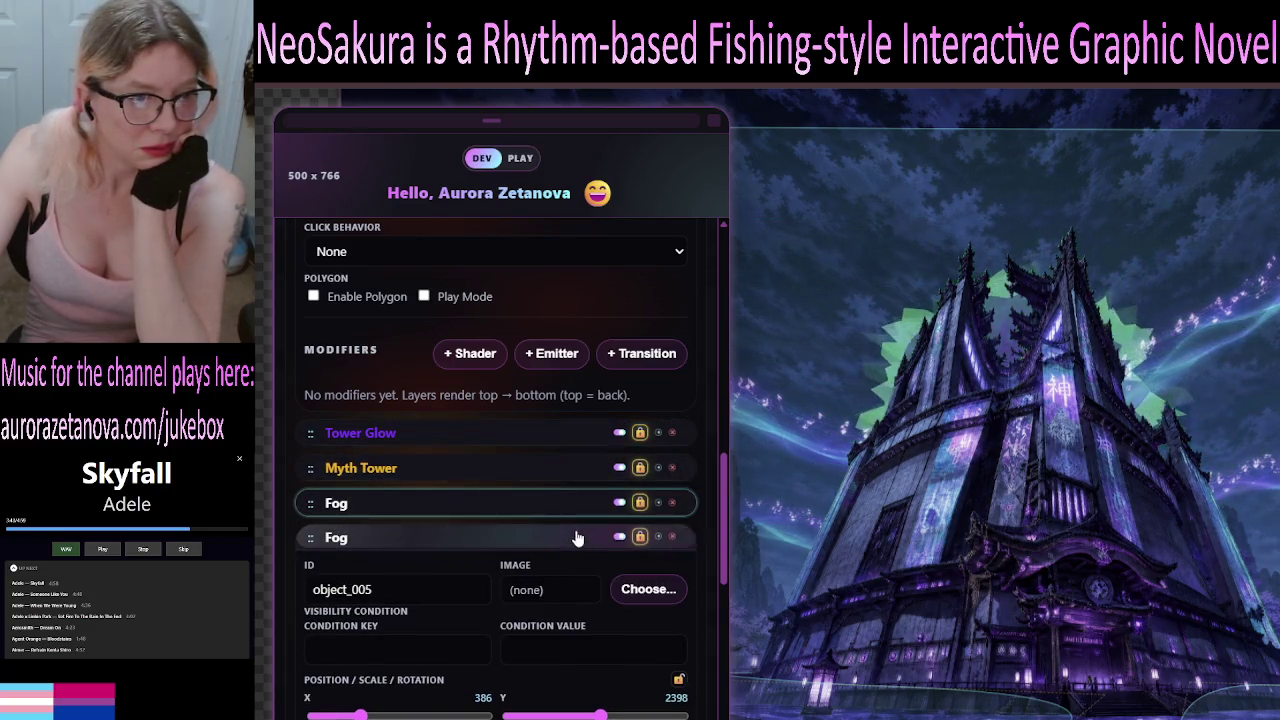
{"action": "left_click", "coordinate": [577, 537]}
{"action": "left_click", "coordinate": [620, 511]}
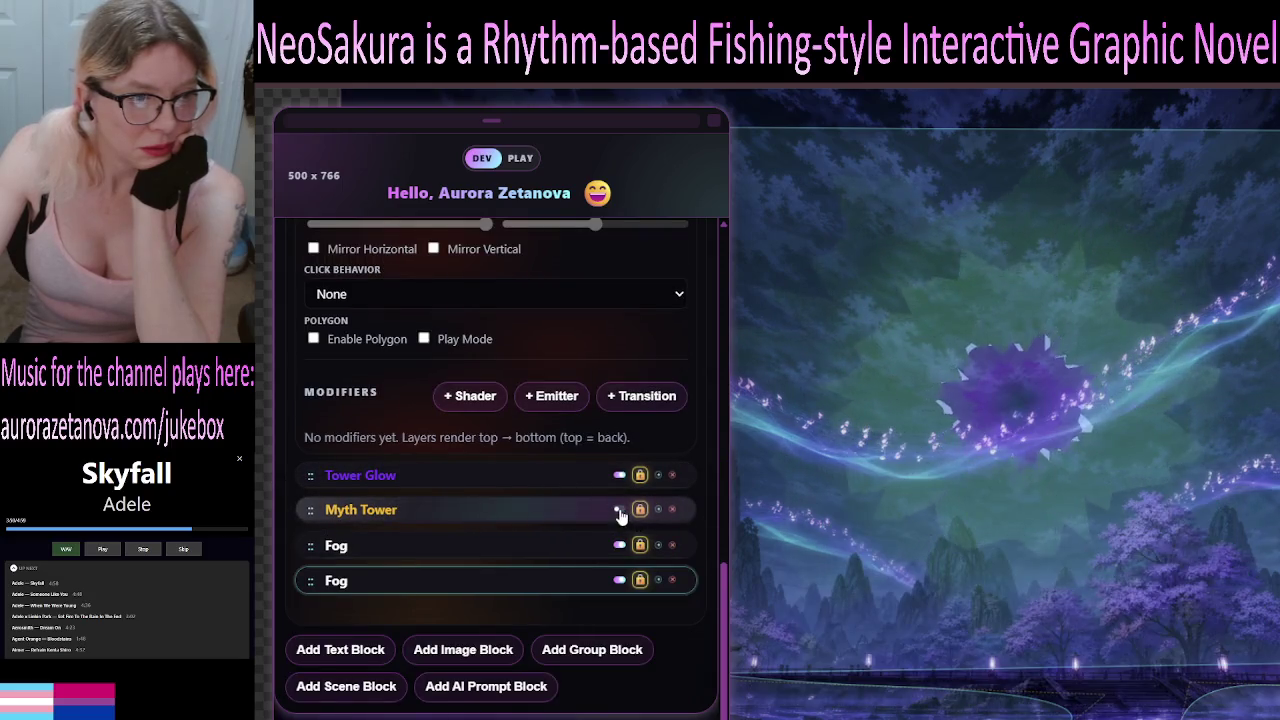
Expand Tower Glow's settings and scroll down to its modifiers.
{"action": "left_click", "coordinate": [522, 488]}
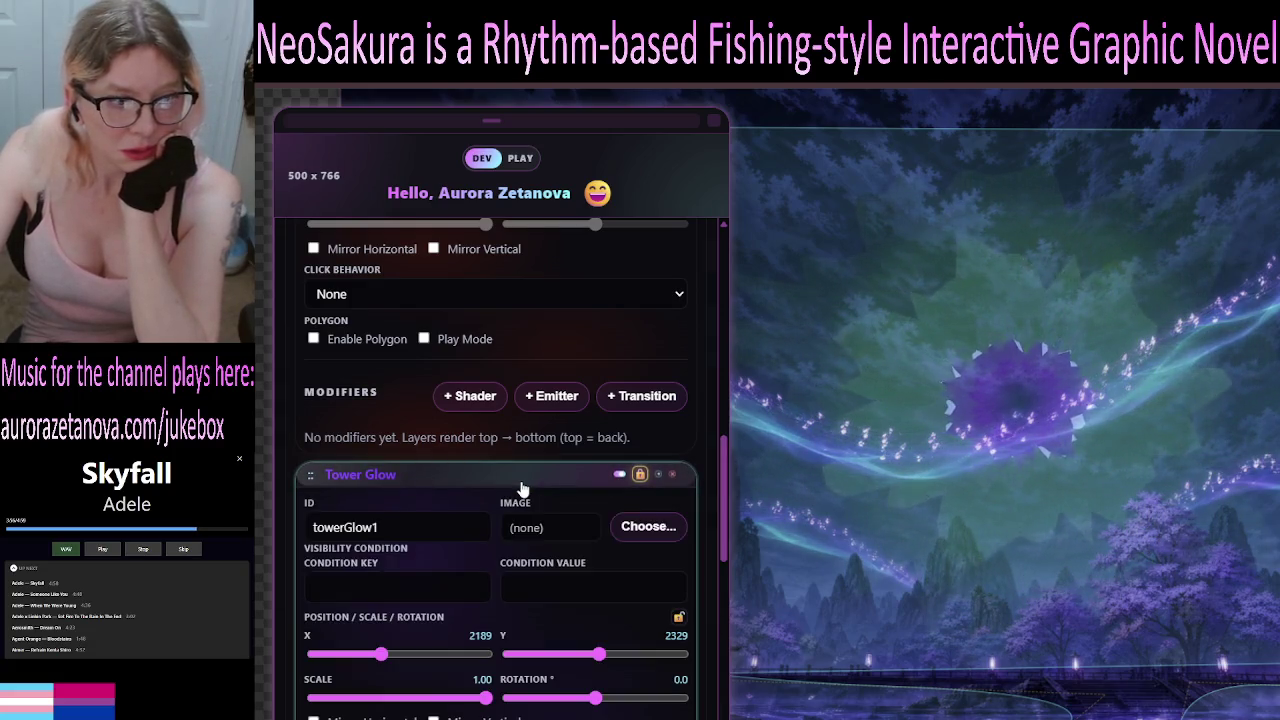
{"action": "scroll", "coordinate": [547, 543], "scroll_direction": "down", "scroll_amount": 3}
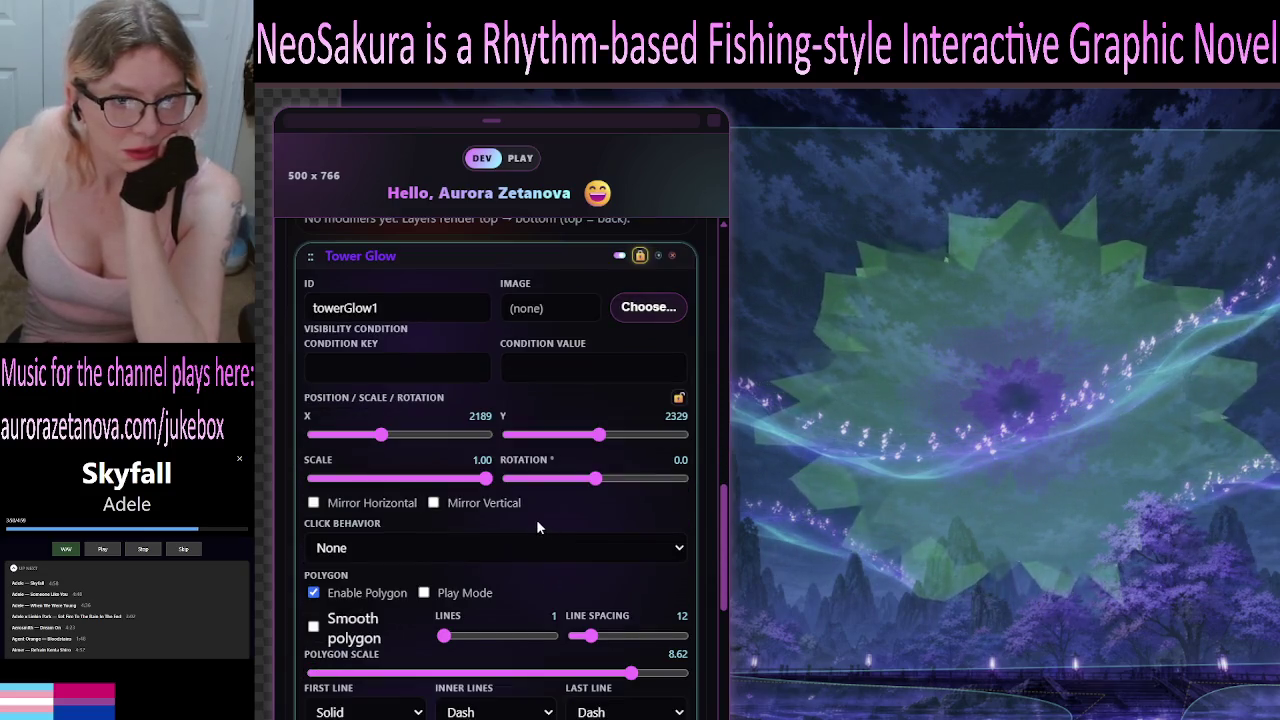
{"action": "scroll", "coordinate": [522, 481], "scroll_direction": "down", "scroll_amount": 1}
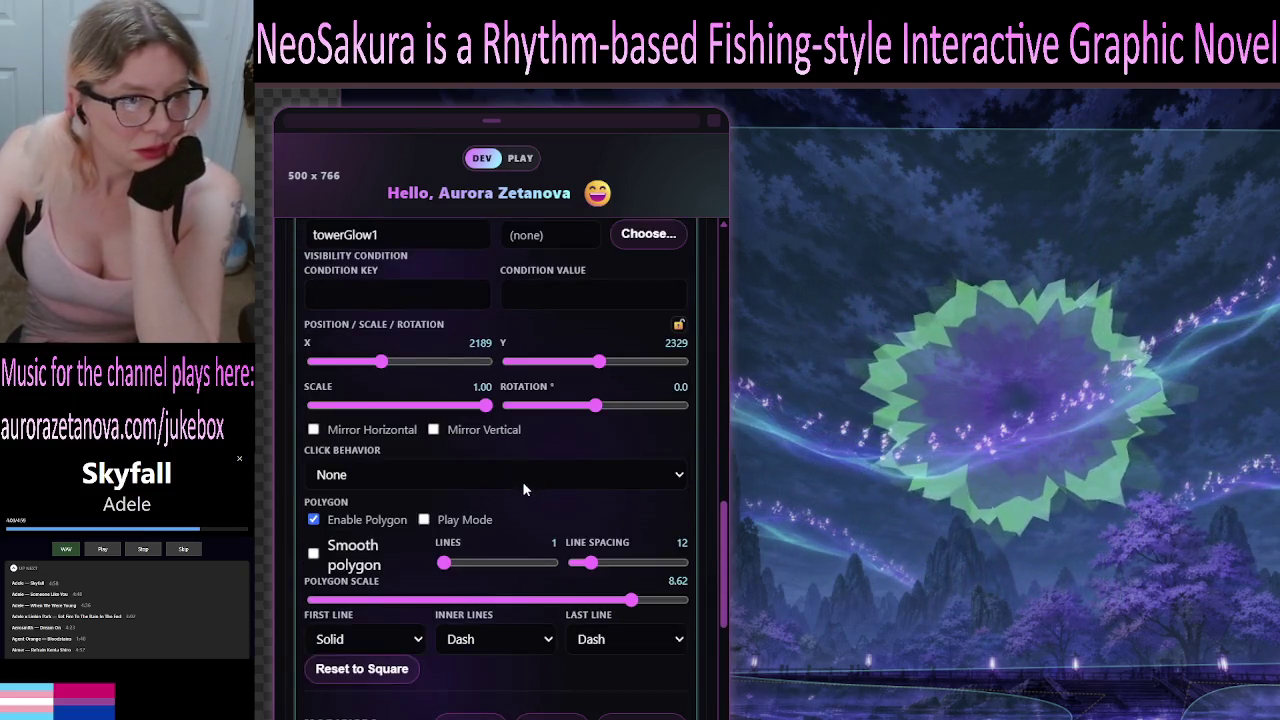
{"action": "scroll", "coordinate": [587, 423], "scroll_direction": "down", "scroll_amount": 2}
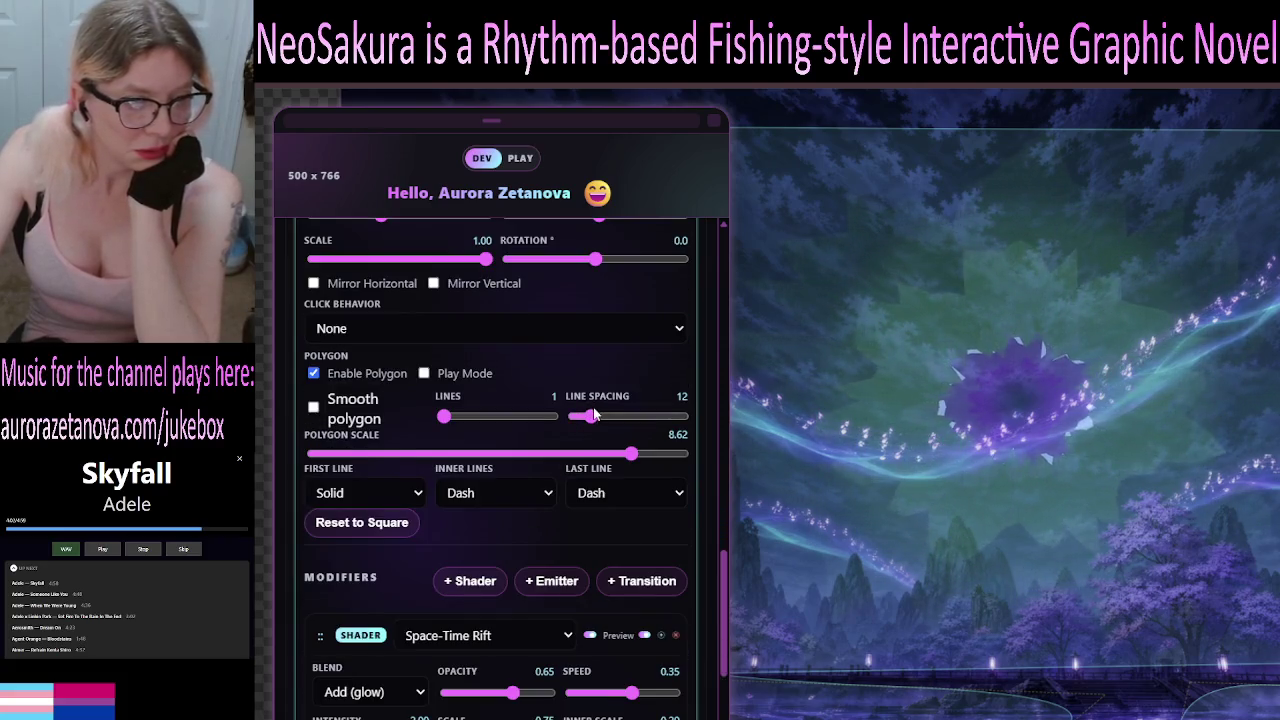
Set the rift's Opacity to 1.00 and Speed to 0.12, and dim Intensity to a faint glow.
{"action": "scroll", "coordinate": [593, 413], "scroll_direction": "down", "scroll_amount": 5}
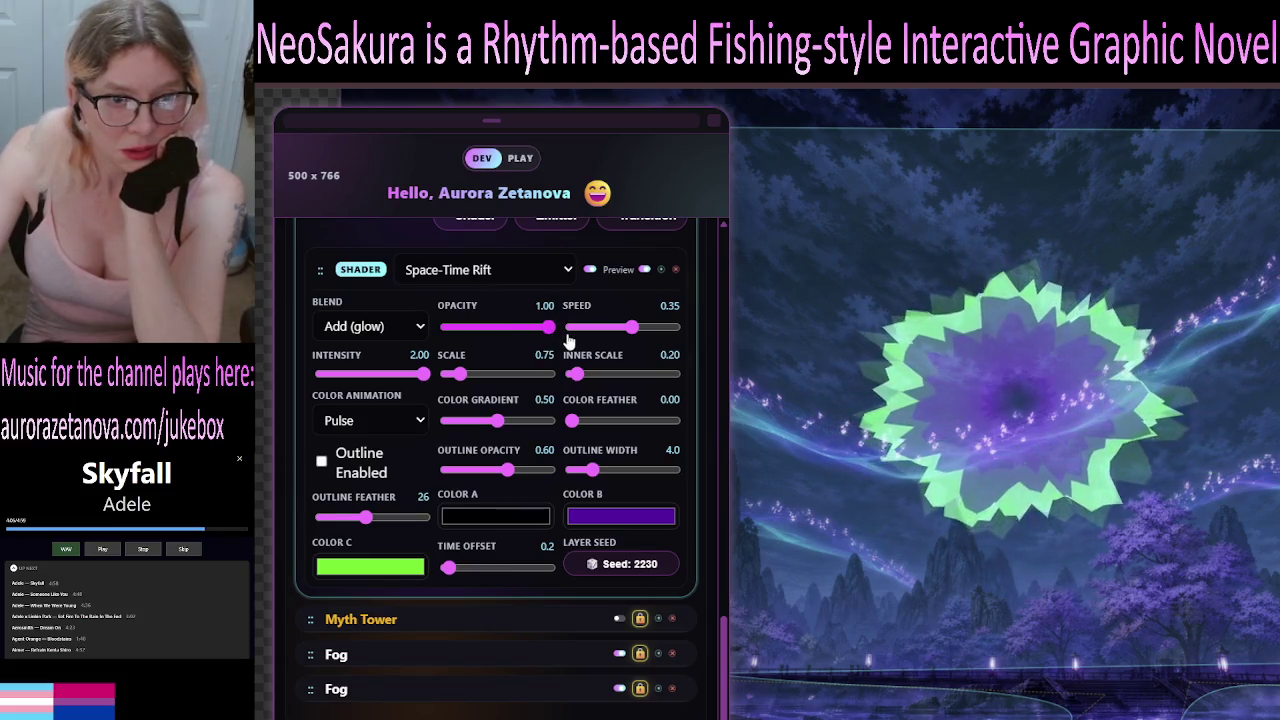
{"action": "mouse_move", "coordinate": [548, 327]}
{"action": "left_mouse_down"}
{"action": "mouse_move", "coordinate": [428, 330]}
{"action": "mouse_move", "coordinate": [592, 355]}
{"action": "mouse_move", "coordinate": [714, 342]}
{"action": "left_mouse_up"}
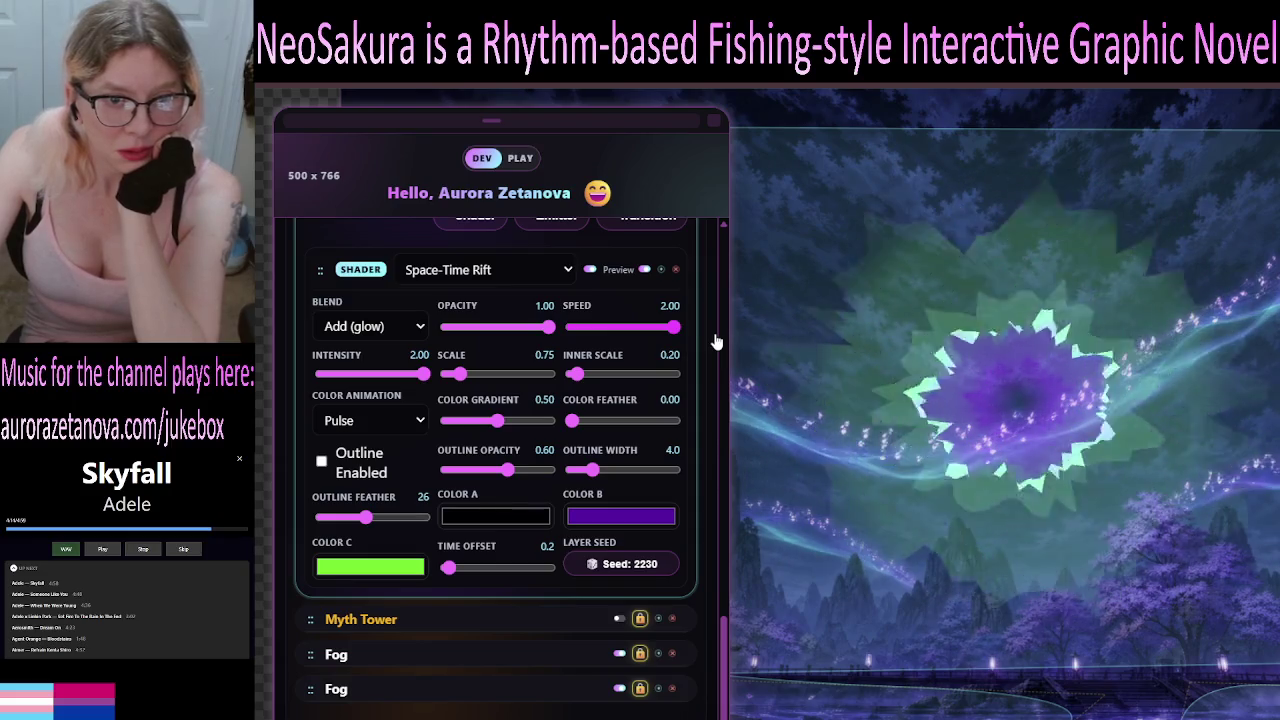
{"action": "left_click_drag", "start_coordinate": [715, 342], "coordinate": [626, 353]}
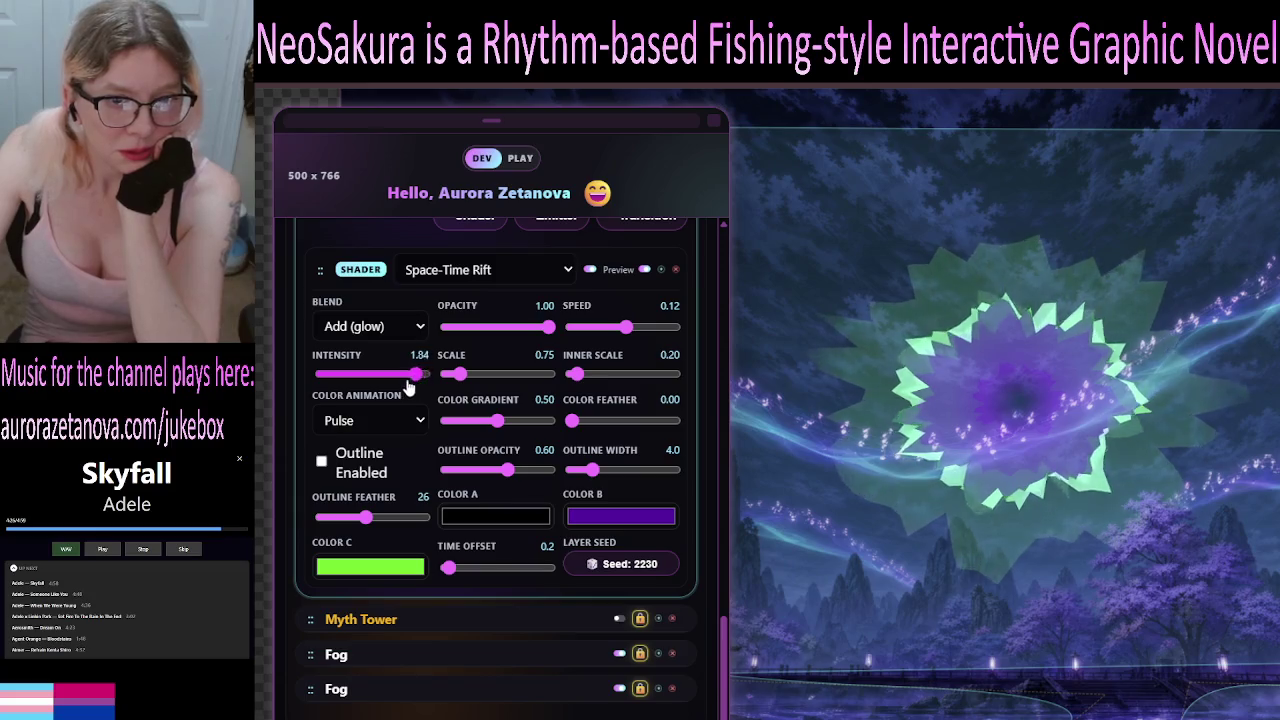
{"action": "left_click_drag", "start_coordinate": [366, 389], "coordinate": [318, 394]}
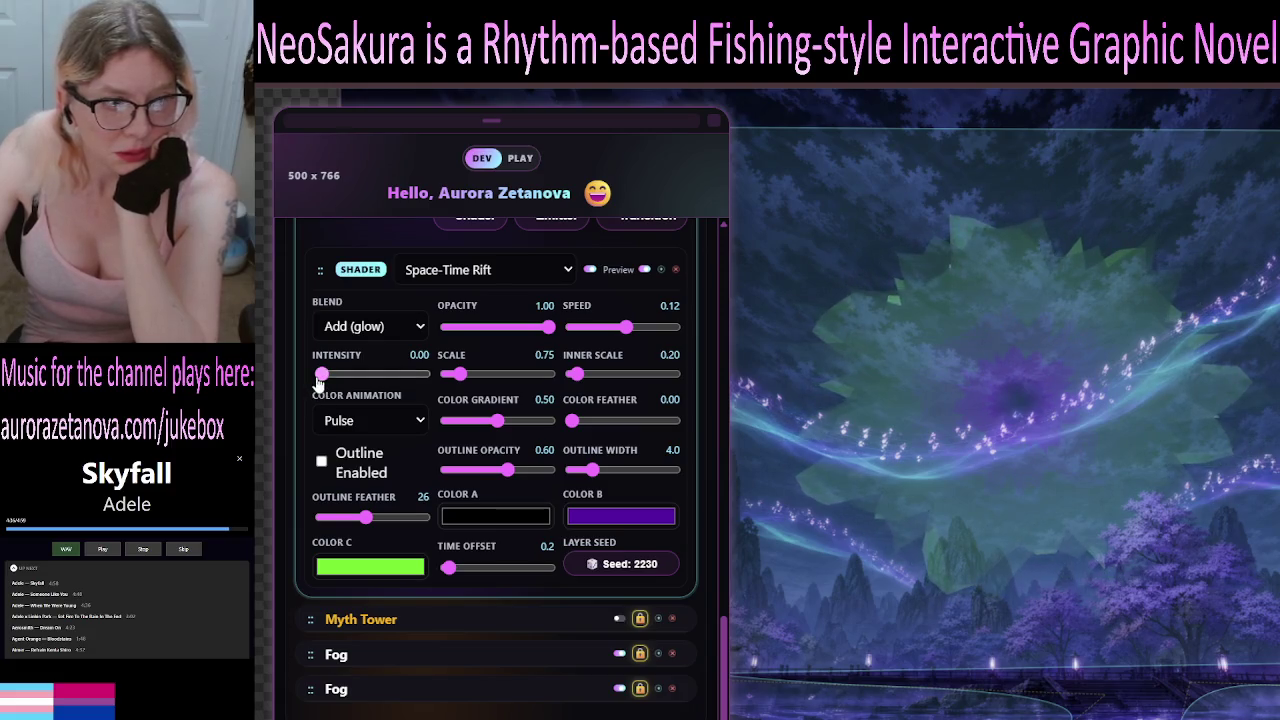
{"action": "left_click_drag", "start_coordinate": [322, 376], "coordinate": [326, 377]}
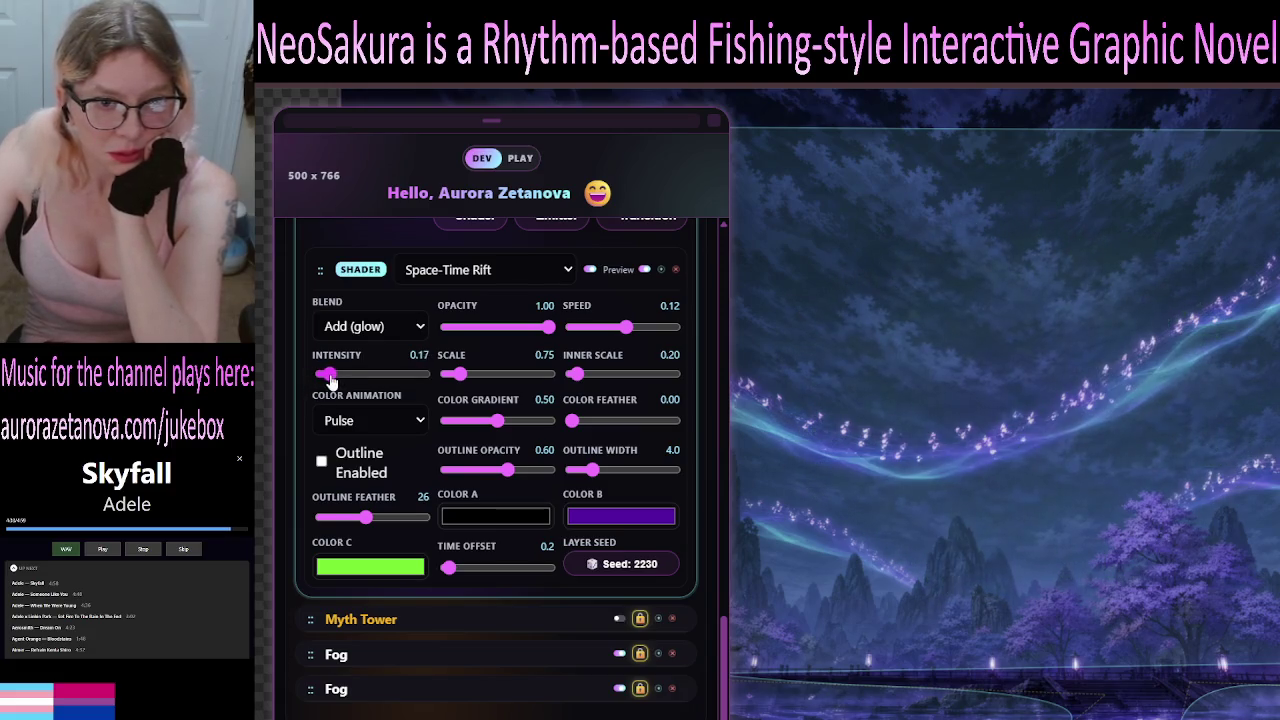